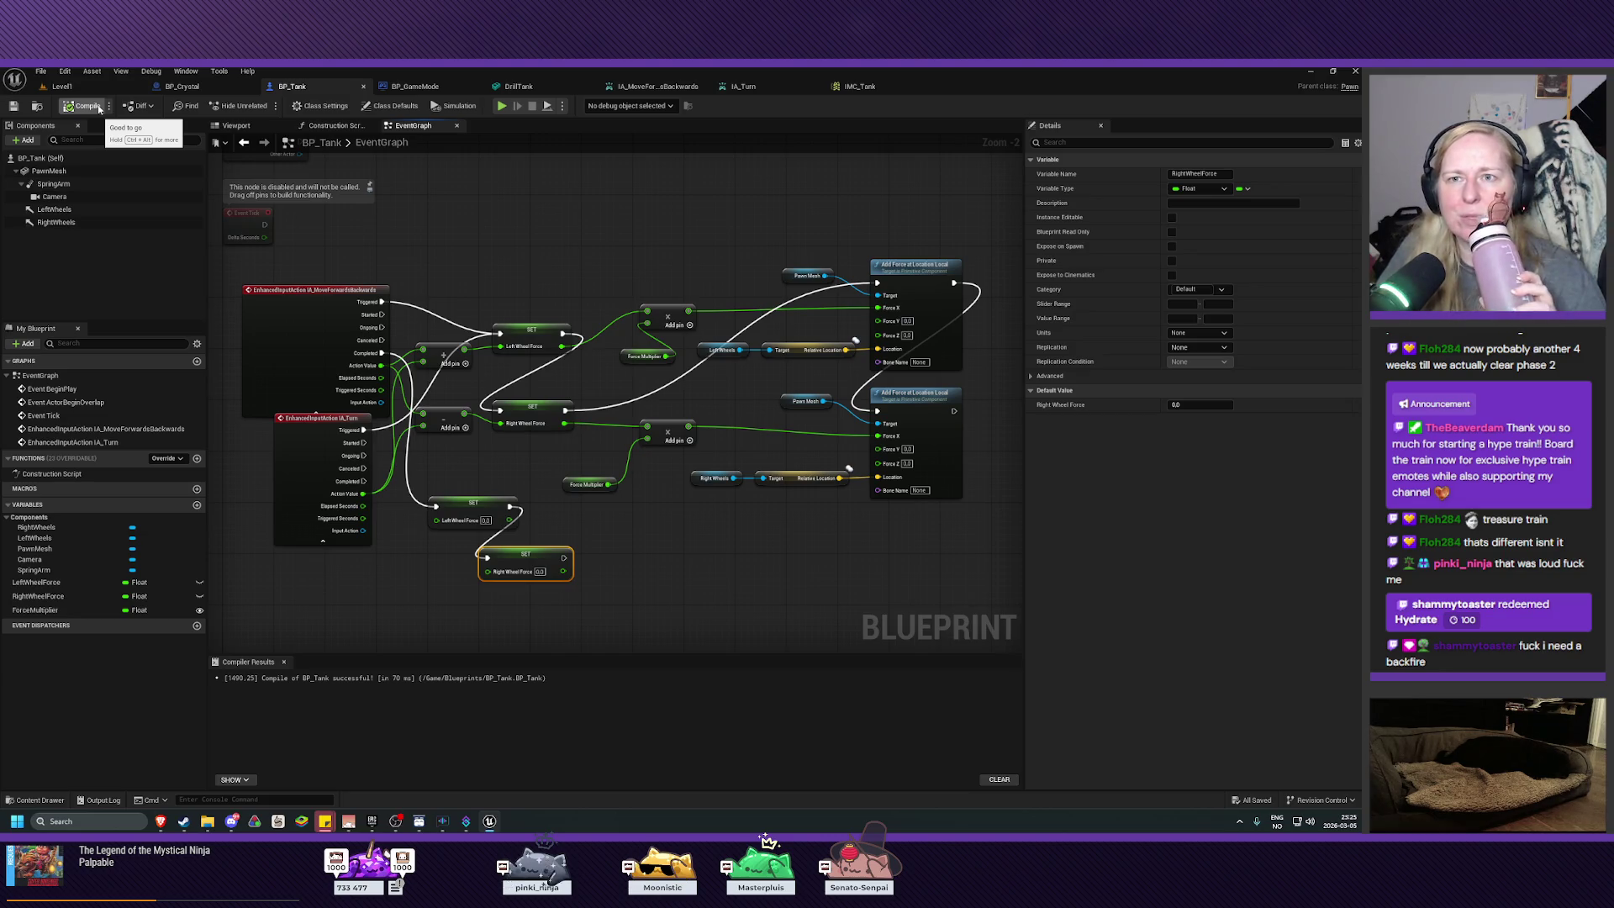
Step: Select PawnMesh in BP_Tank's viewport and override its mass to 50 kg
click(236, 125)
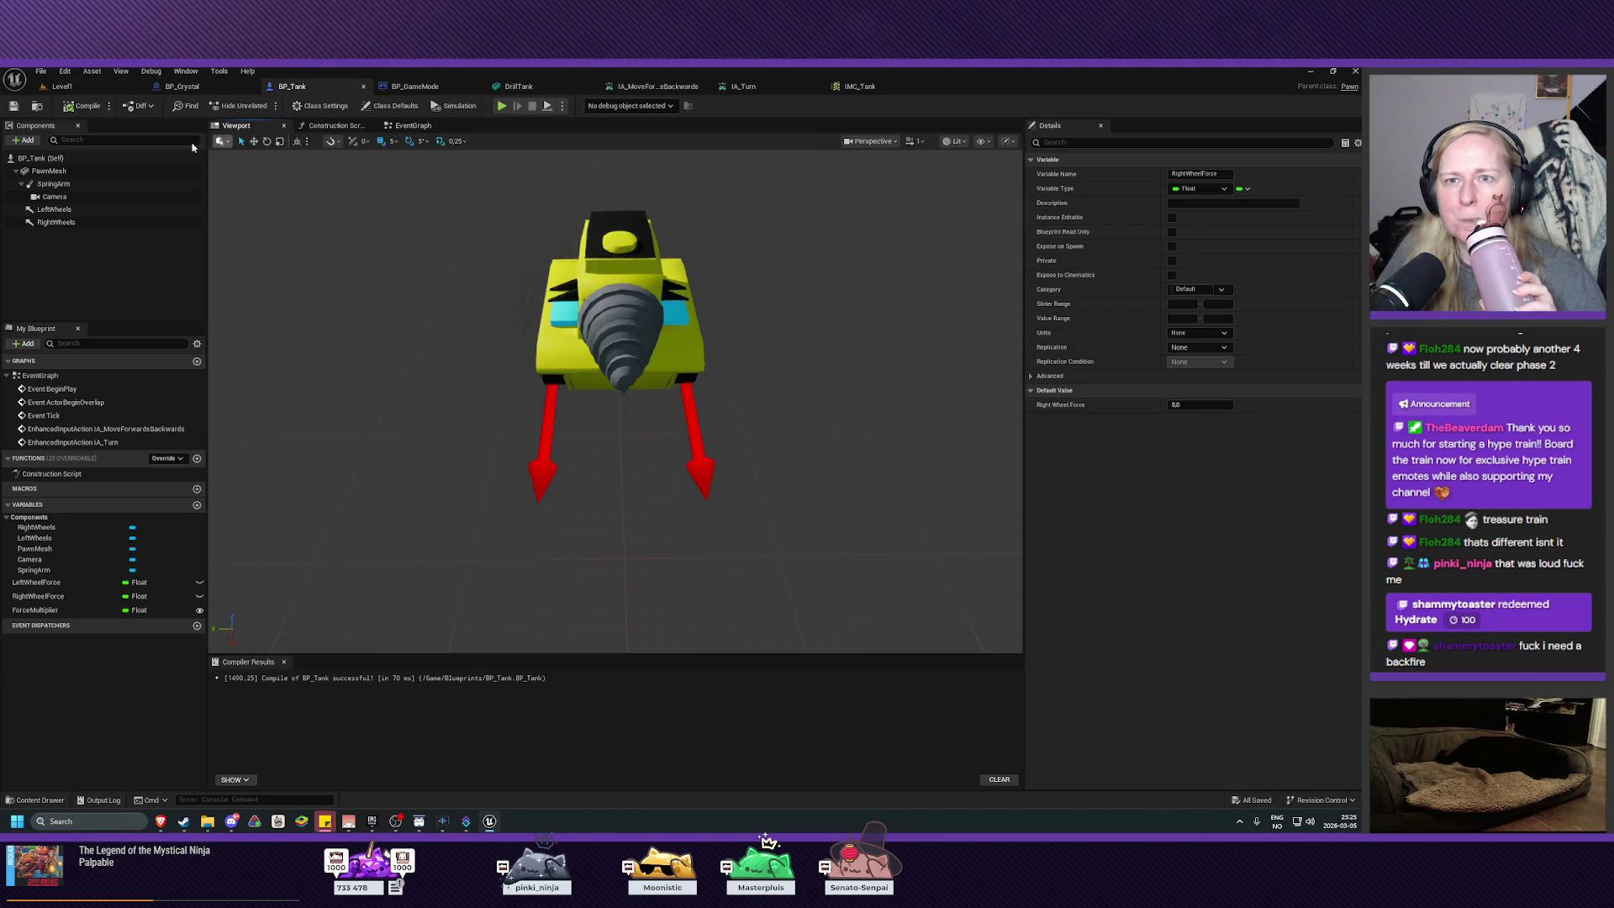
click(48, 171)
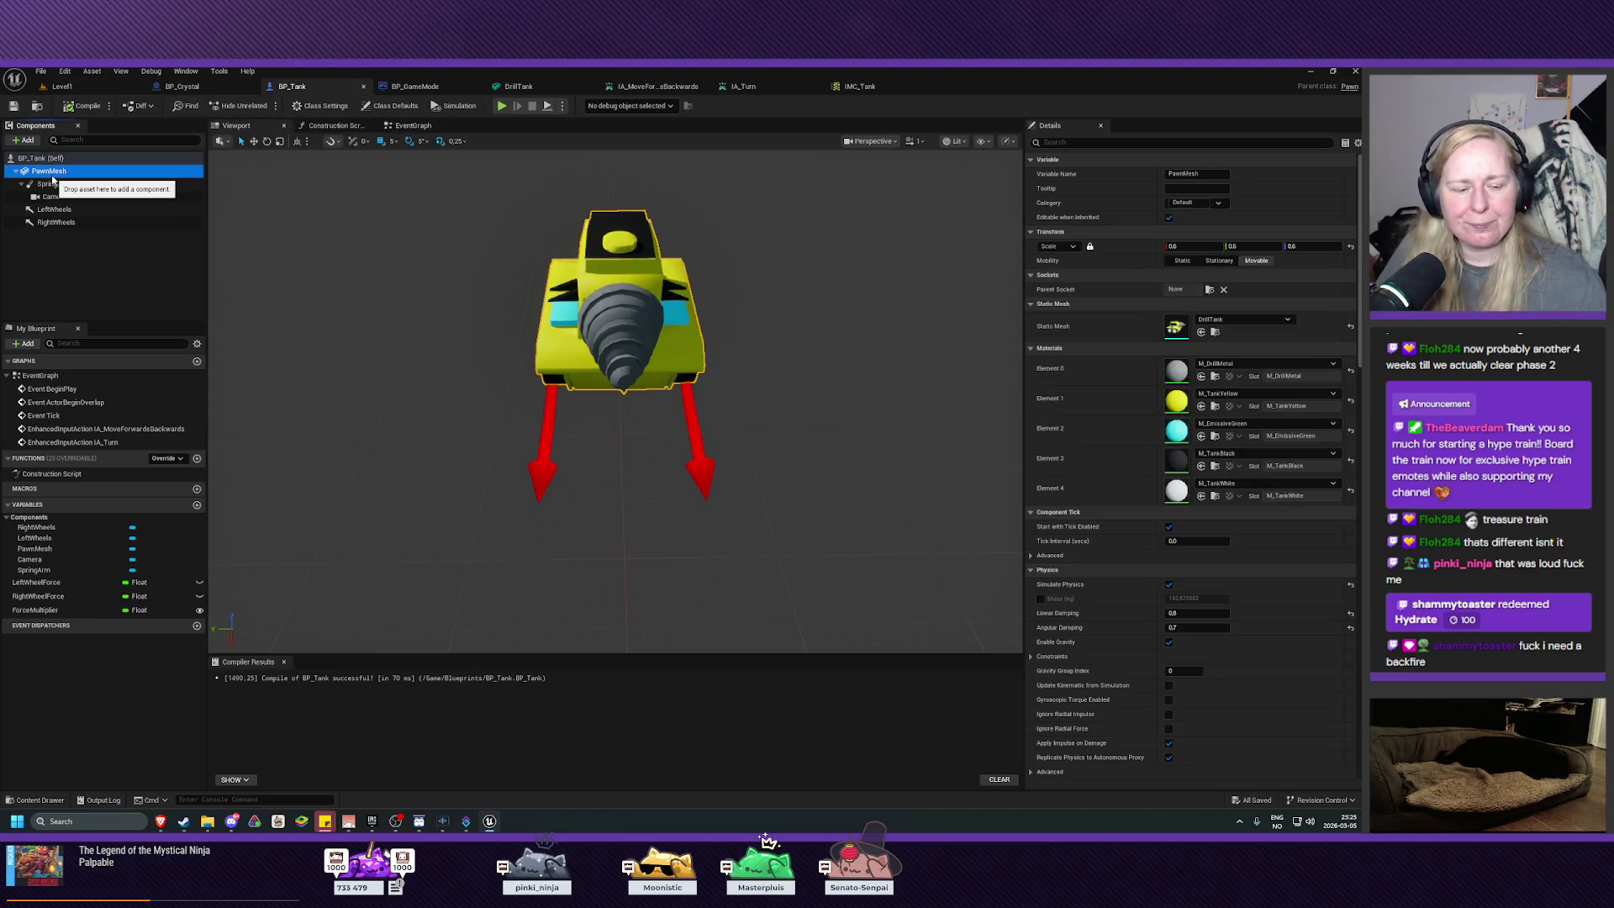
click(1040, 598)
click(1196, 599)
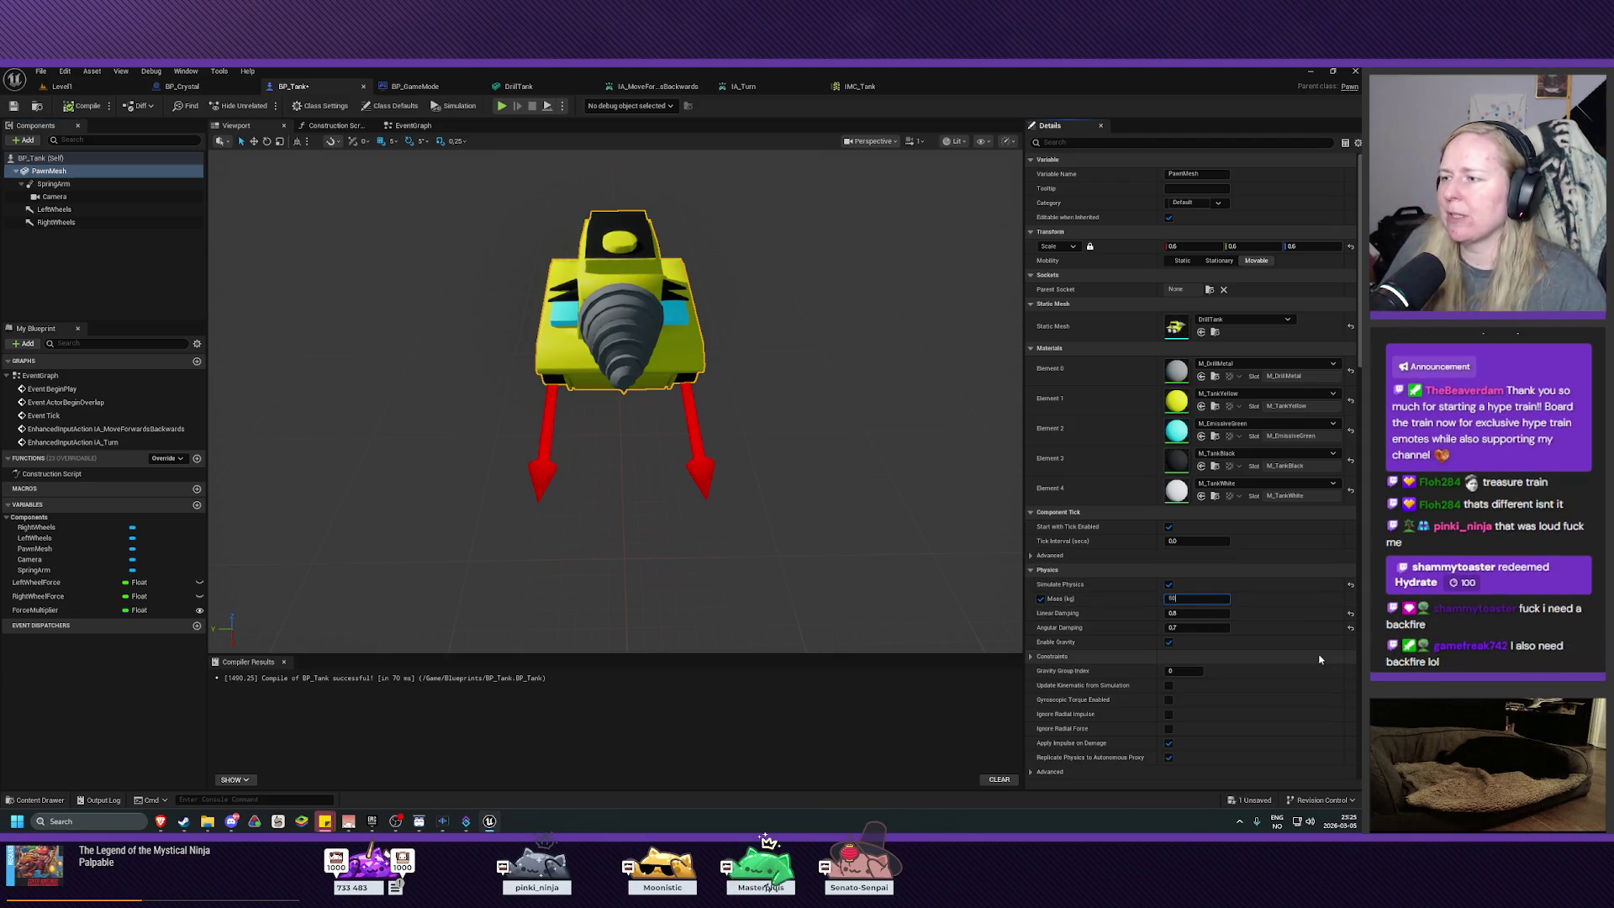
Step: Compile and save BP_Tank, then return to the Level1 map
click(82, 106)
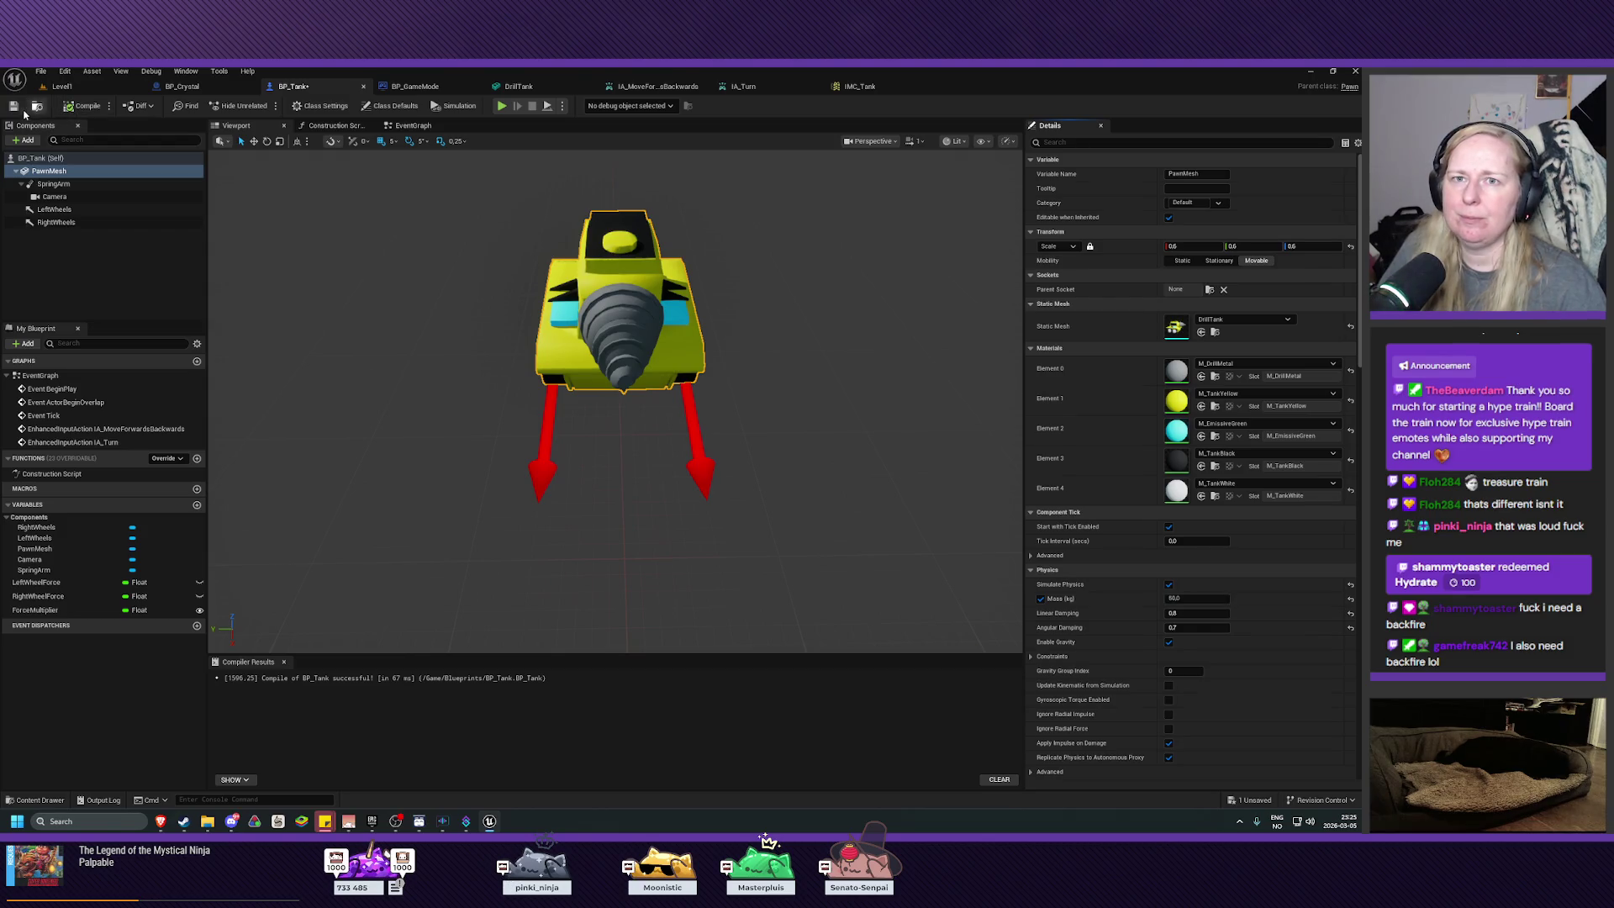
click(13, 106)
click(62, 85)
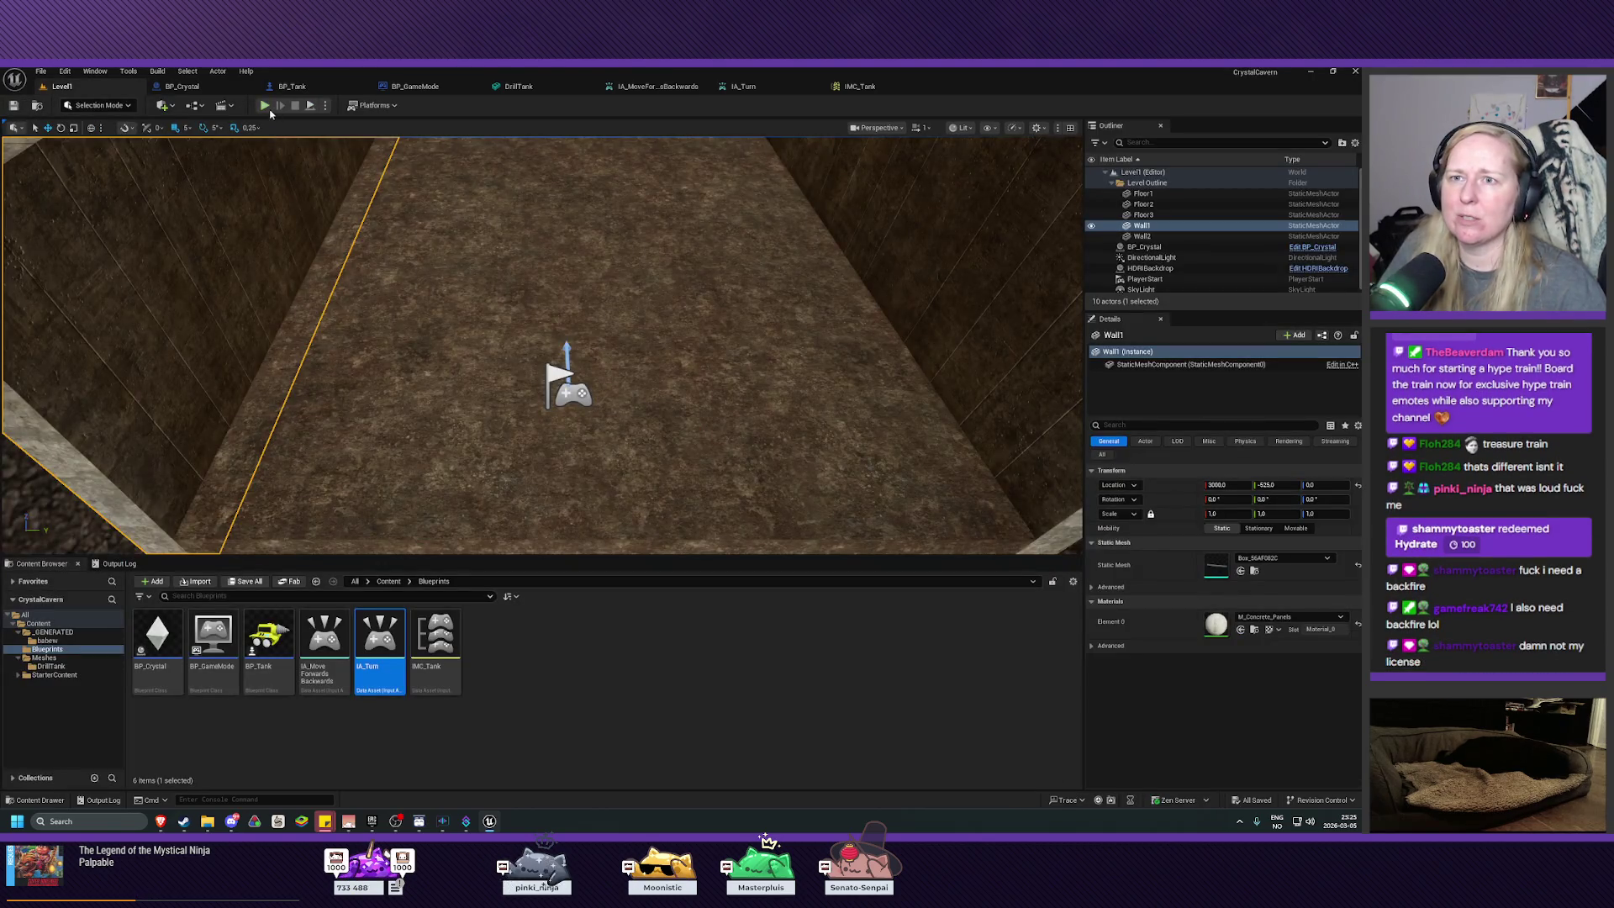
click(266, 107)
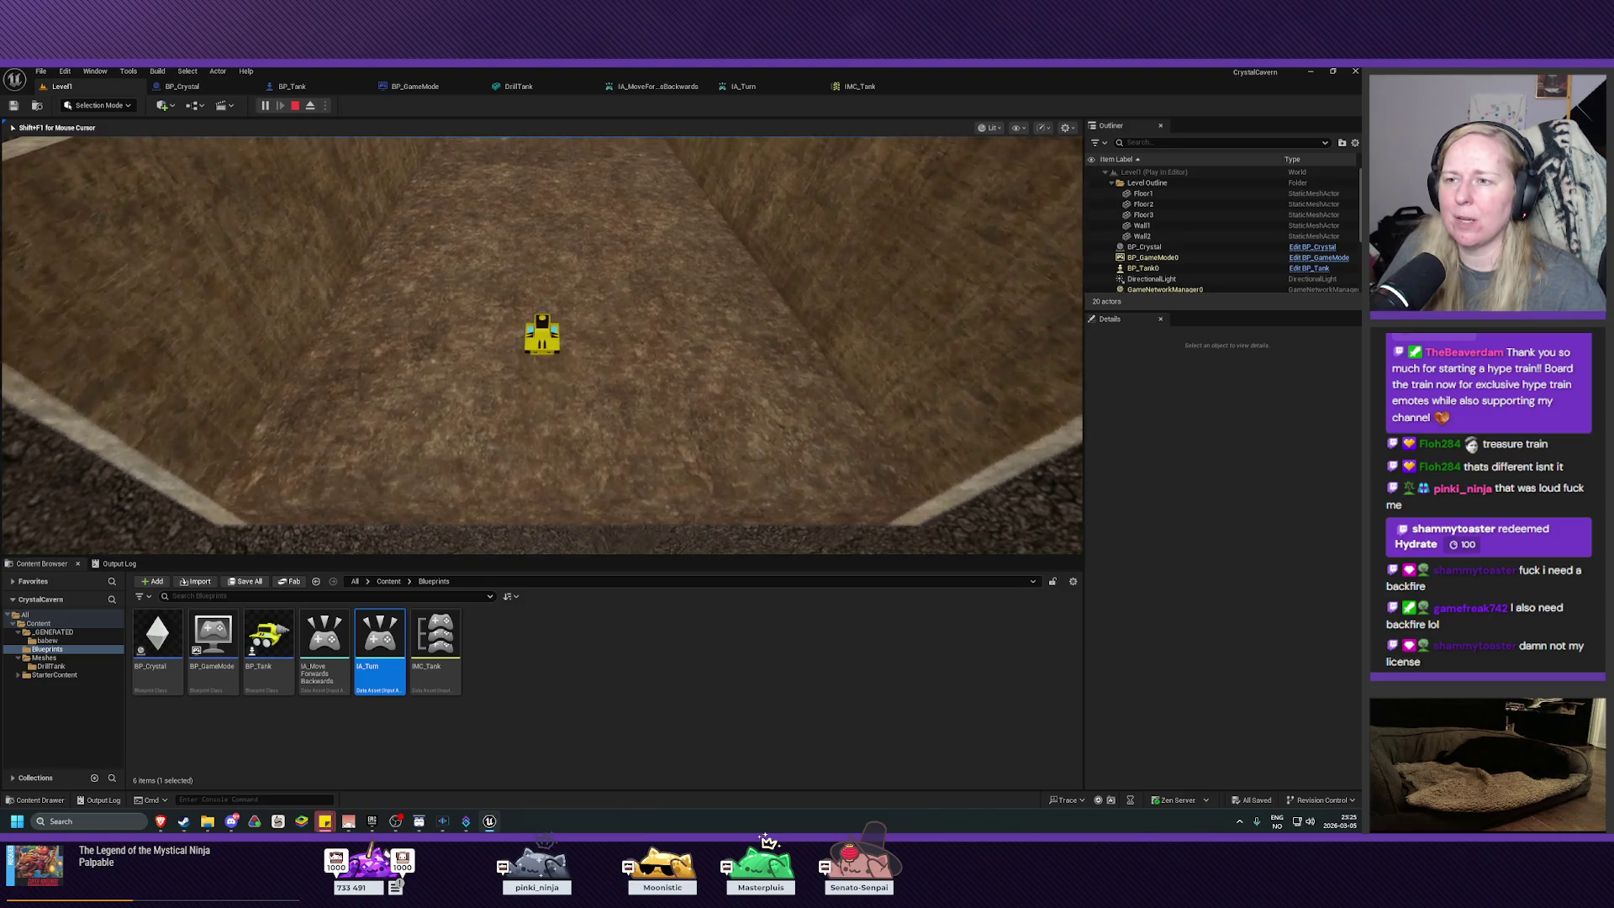
key(s)
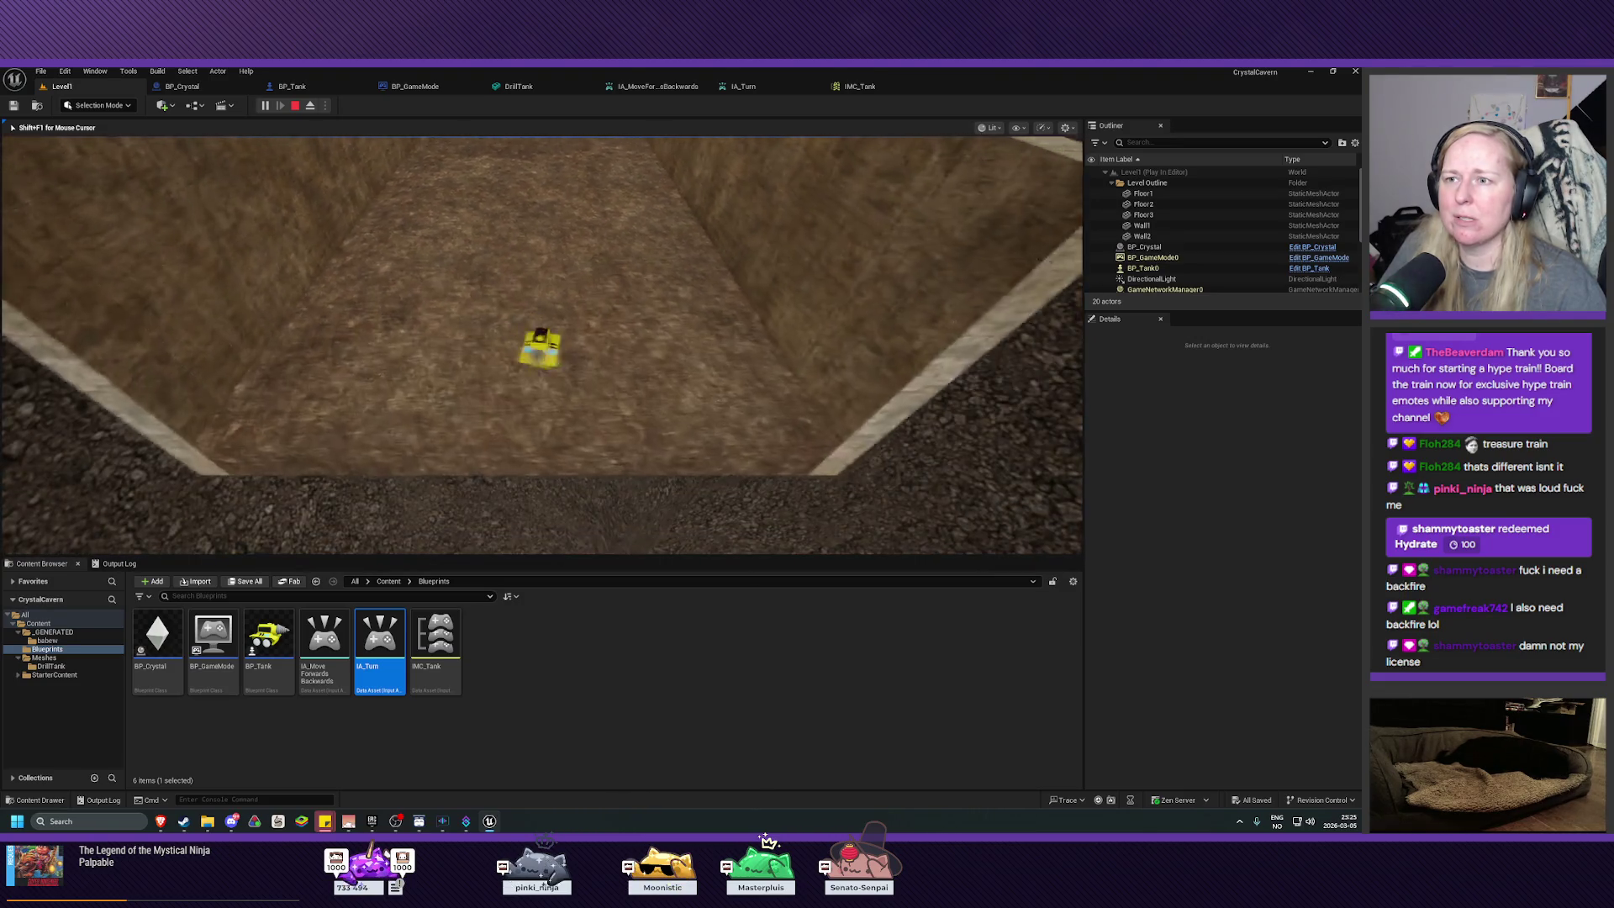
key(s)
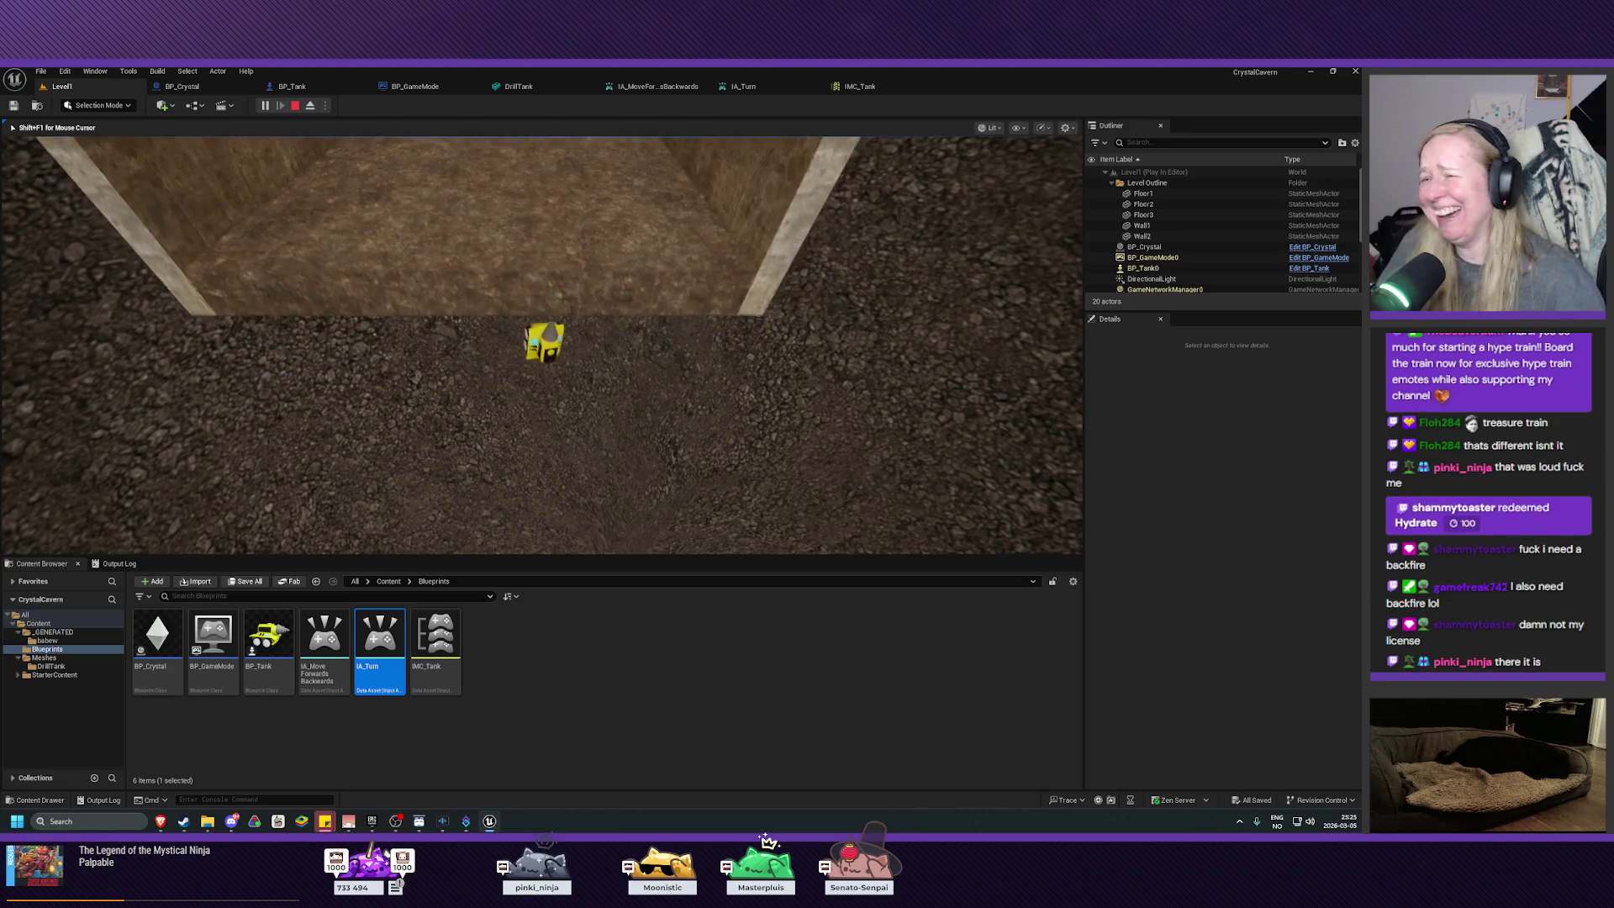
key(s)
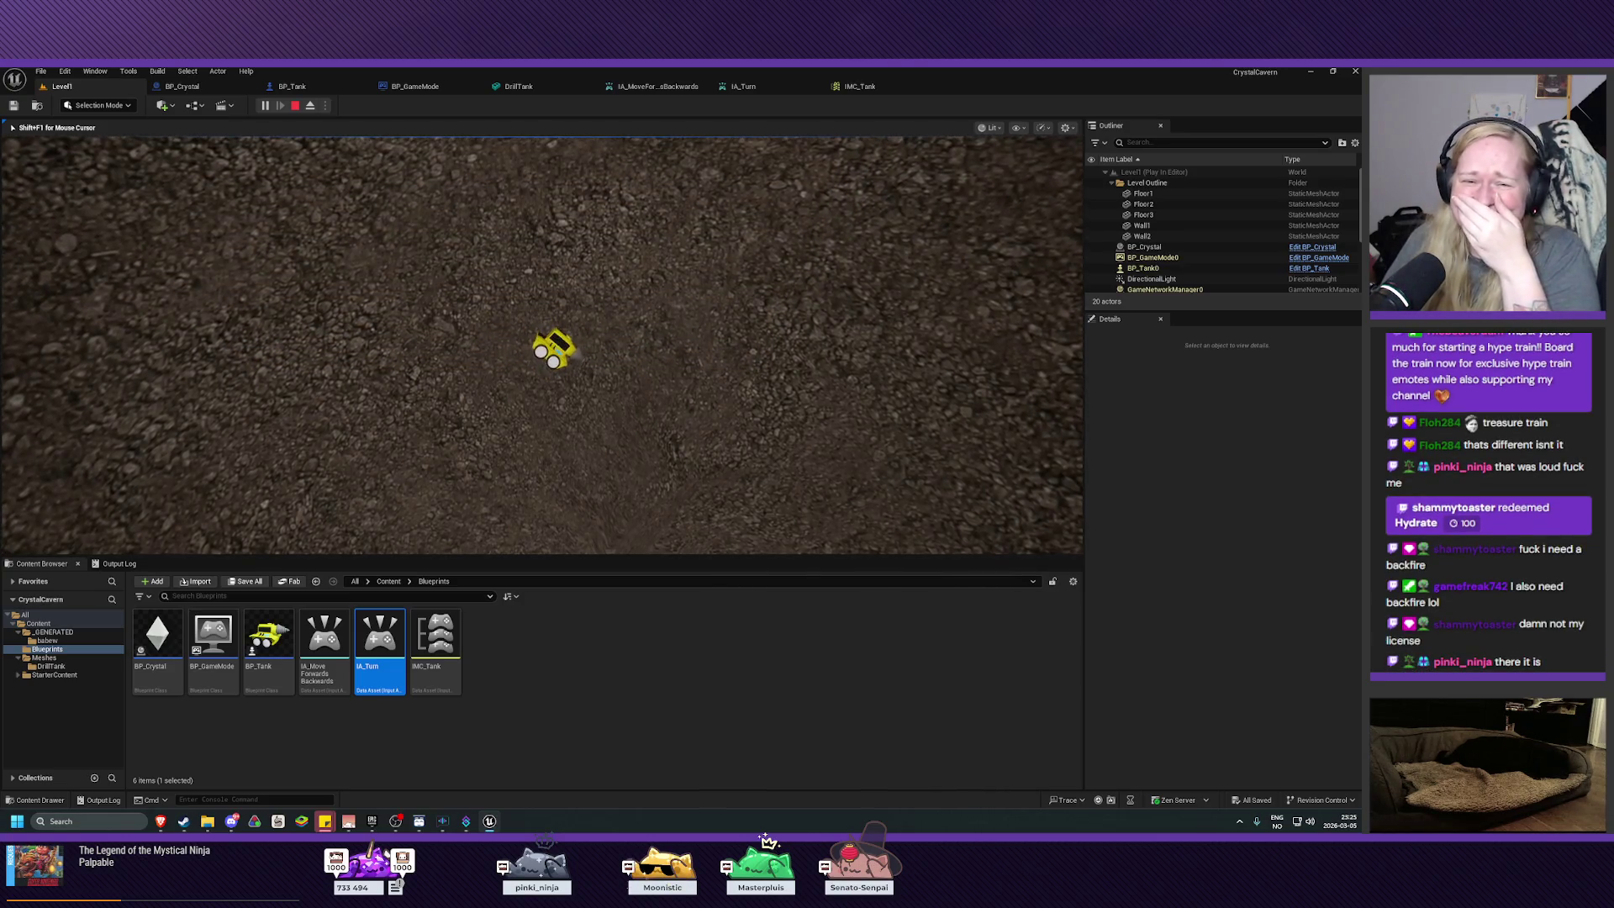
key(s)
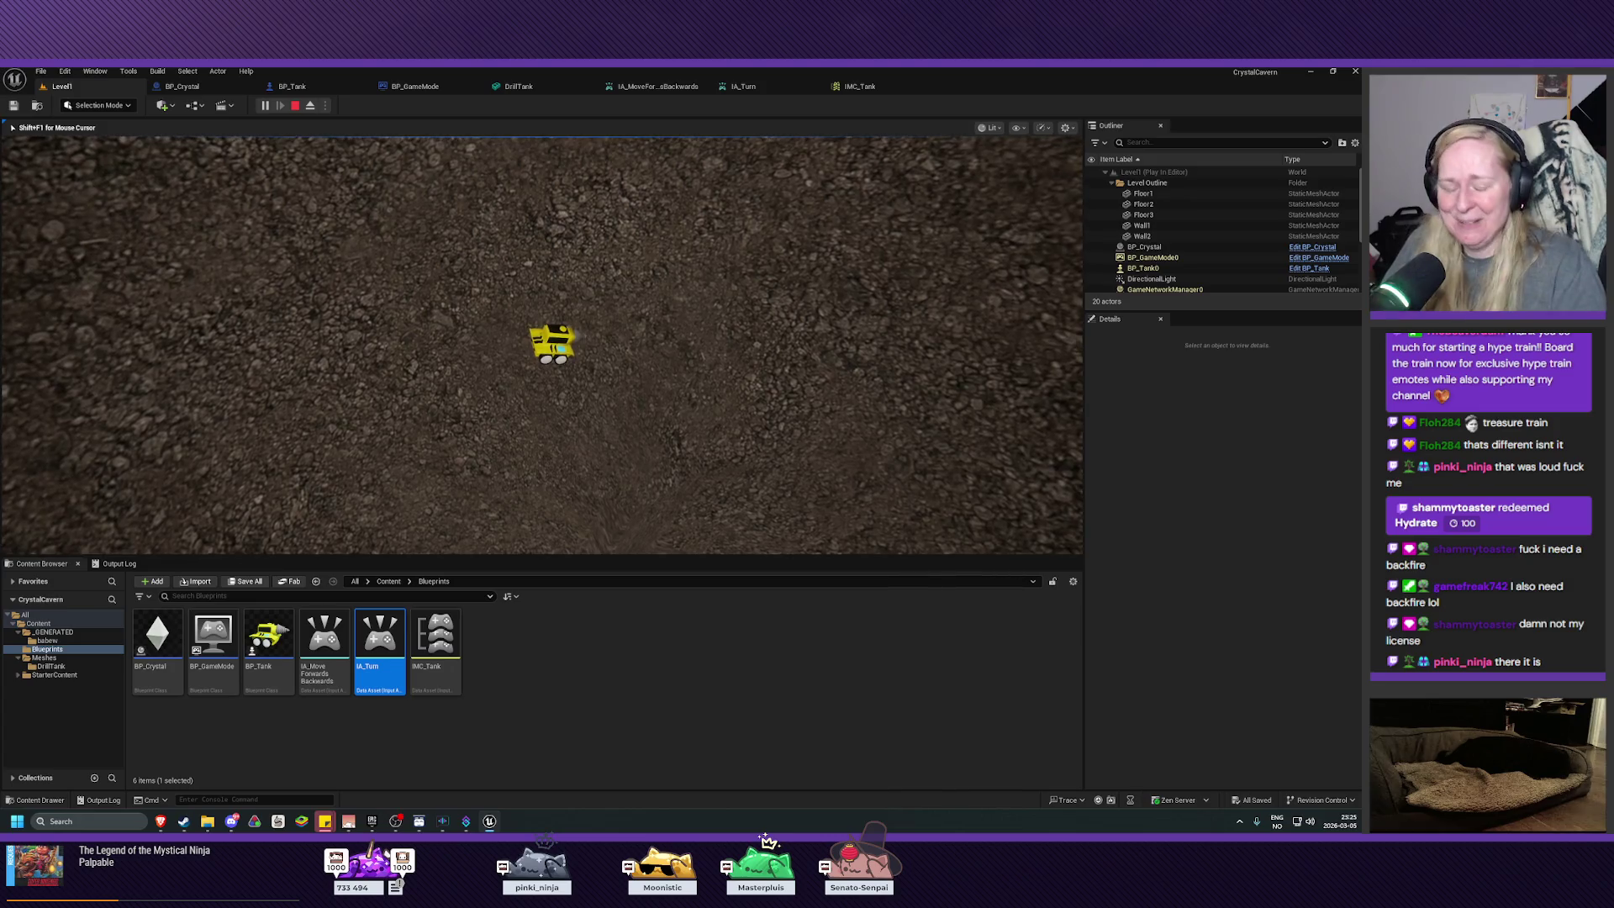
key(Escape)
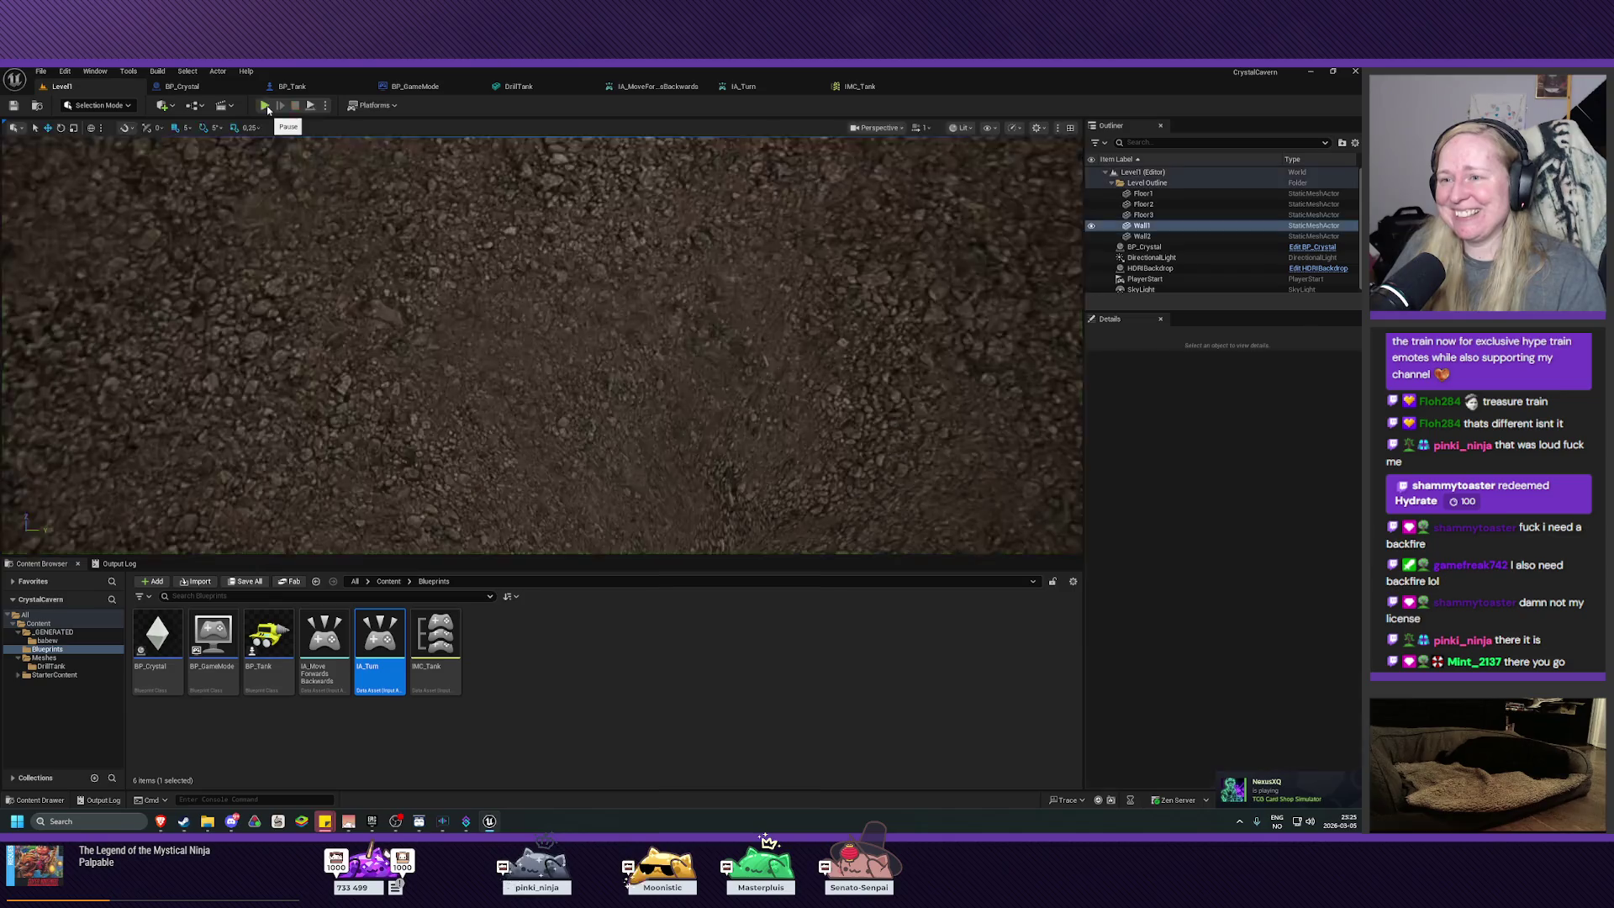
Step: Move the viewport camera forward, closer into the walled pit
scroll(542, 345, up, 5)
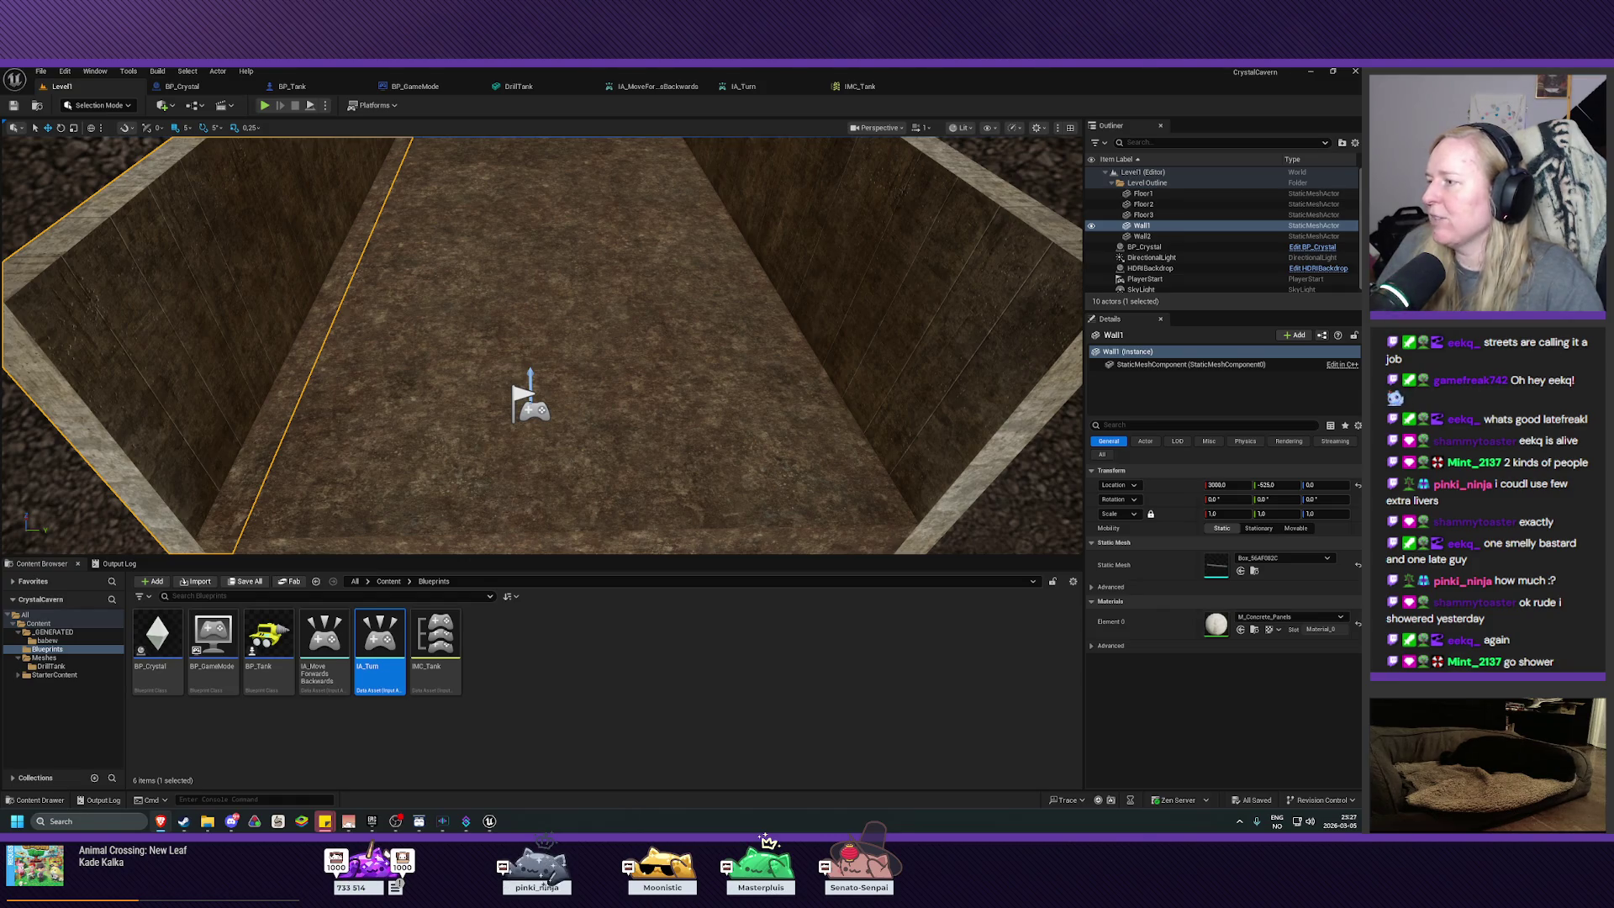
Step: Test-drive the tank, turning it right and back left, then end the session
click(264, 105)
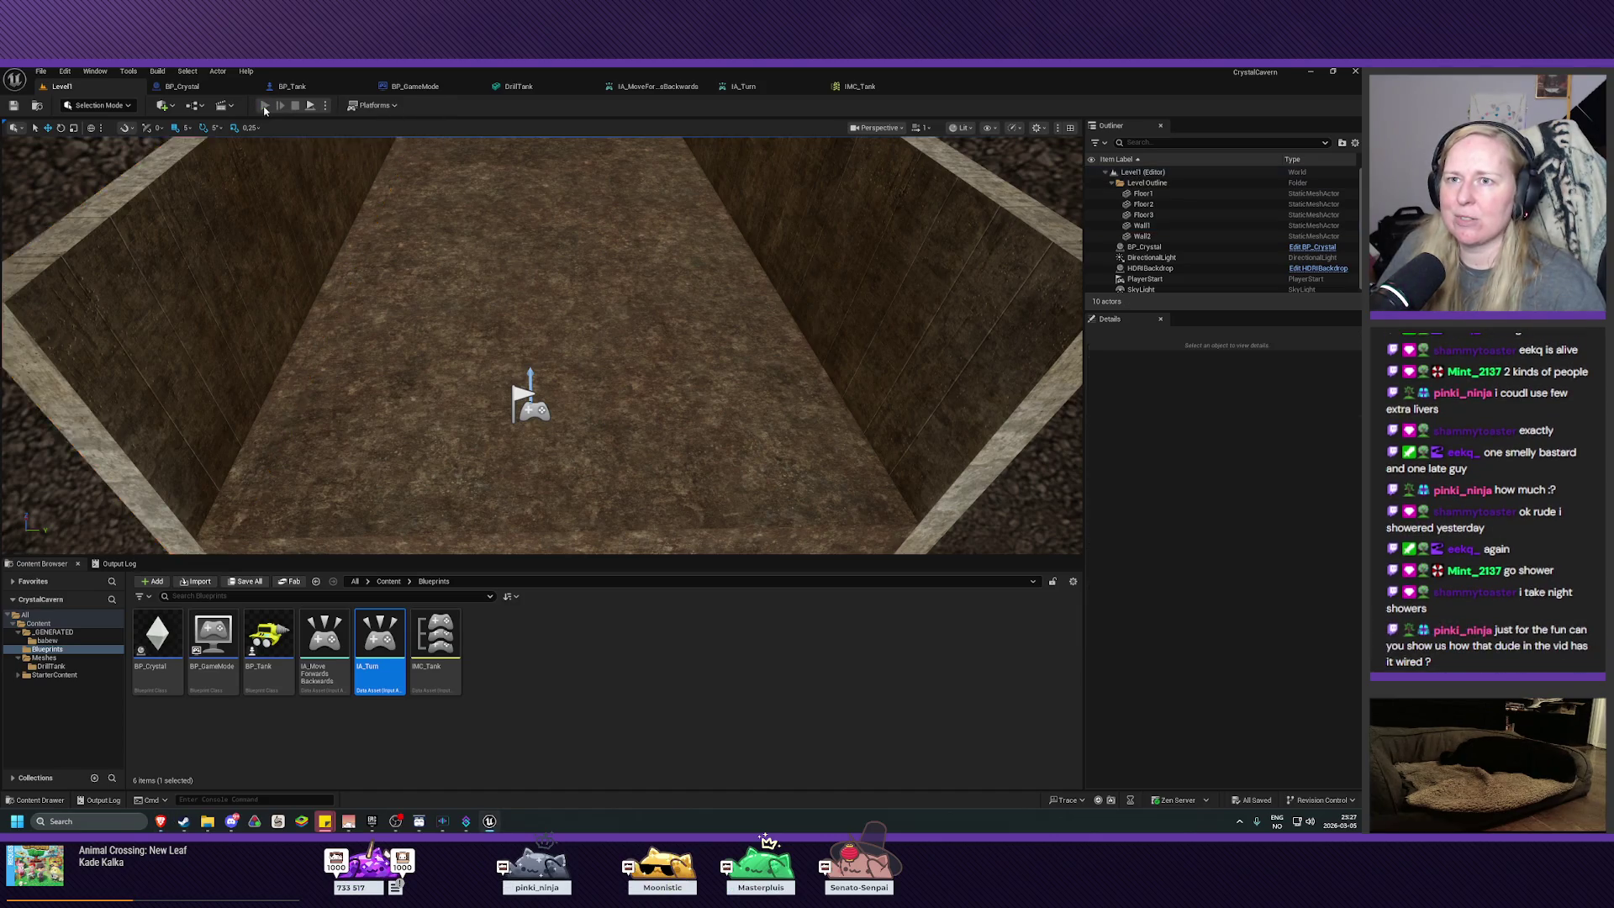
key(d)
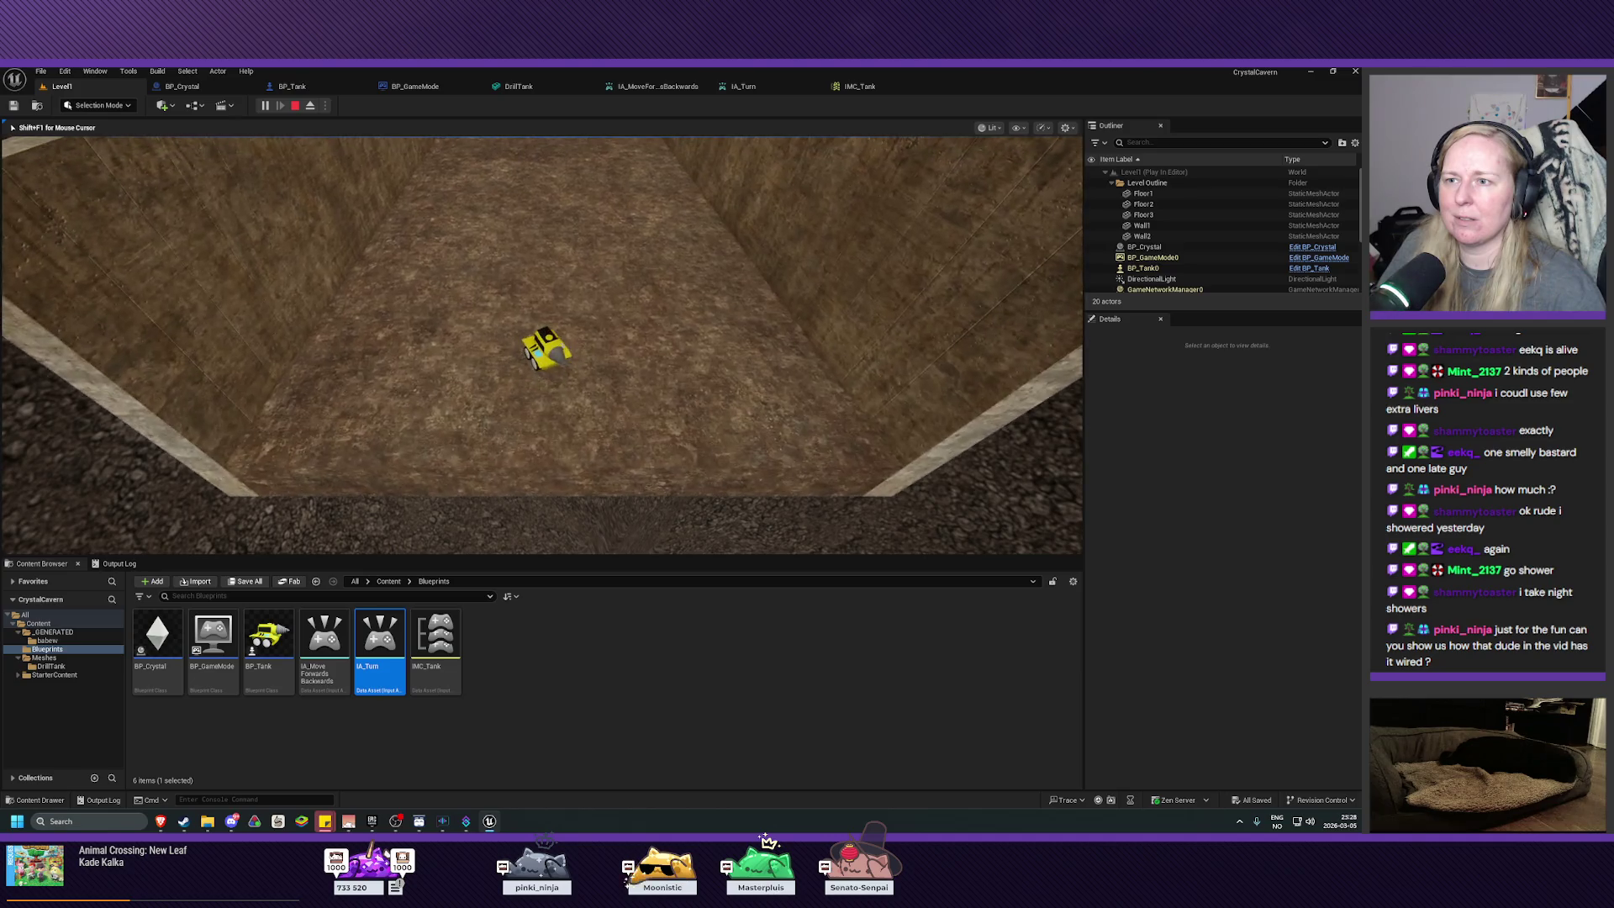
key(d)
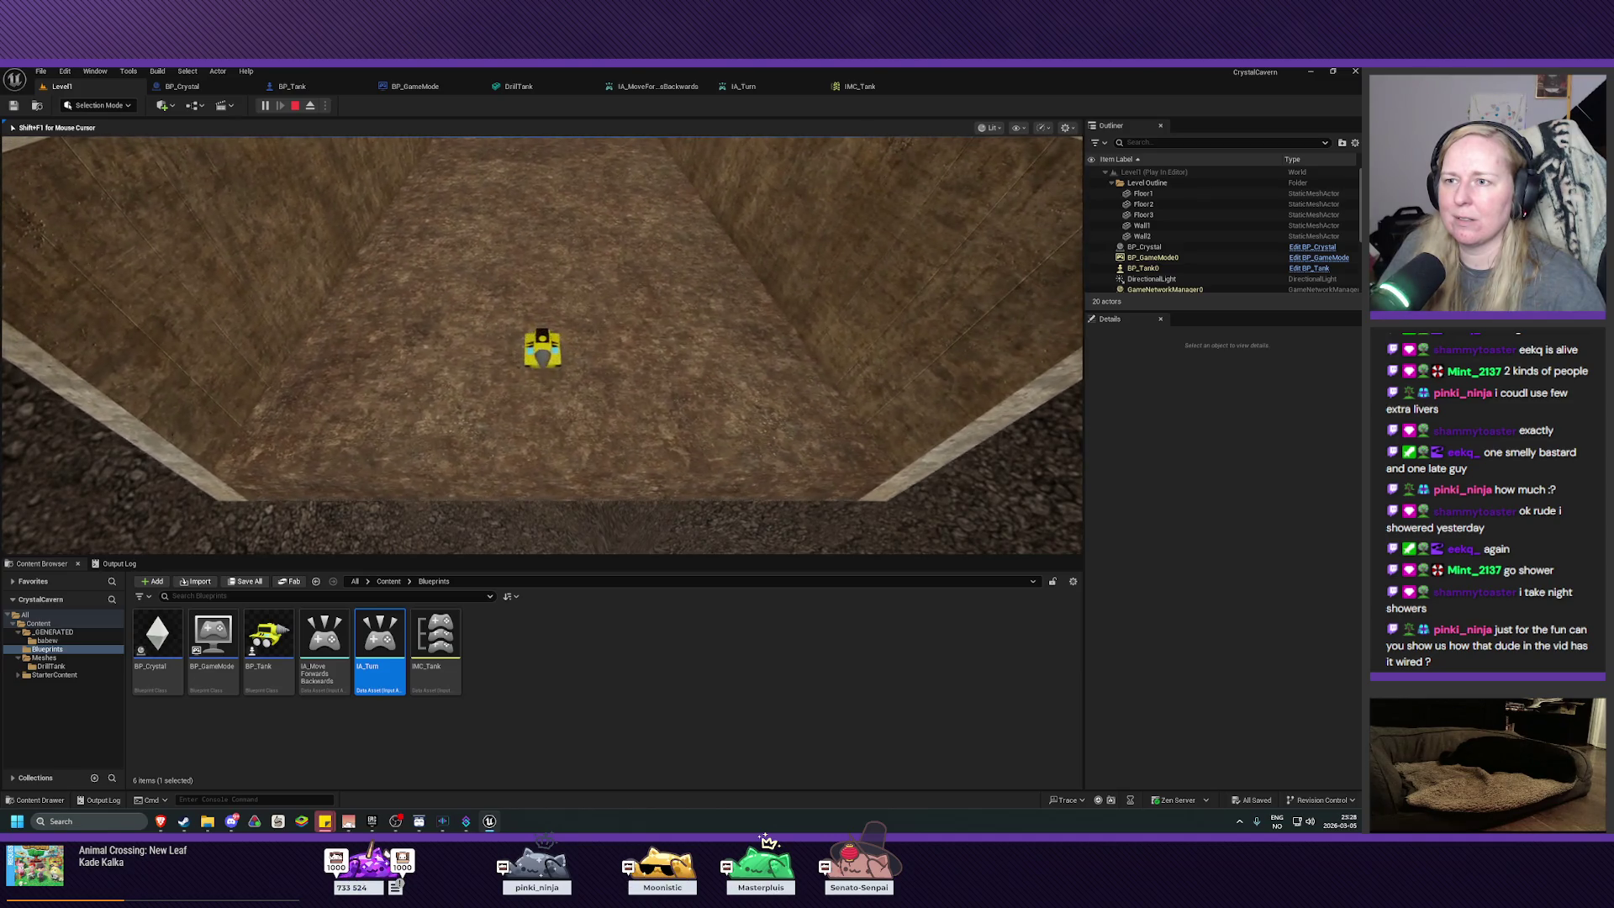
key(a)
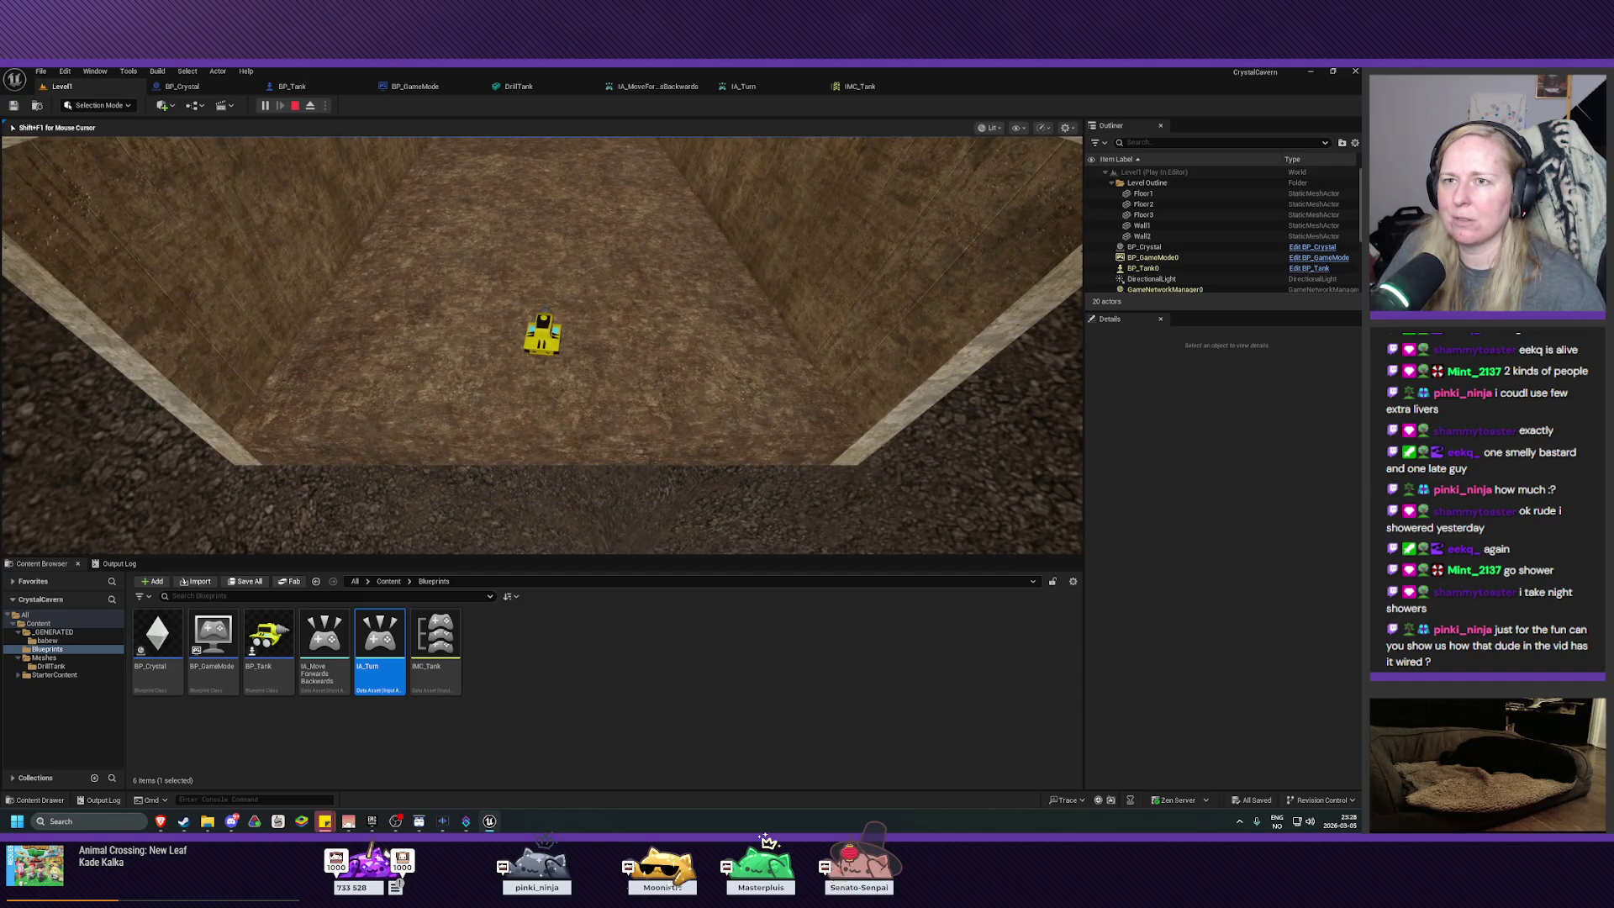
key(Escape)
Step: Set the tank mesh's Angular Damping to 2.0 in BP_Tank and save it
click(168, 378)
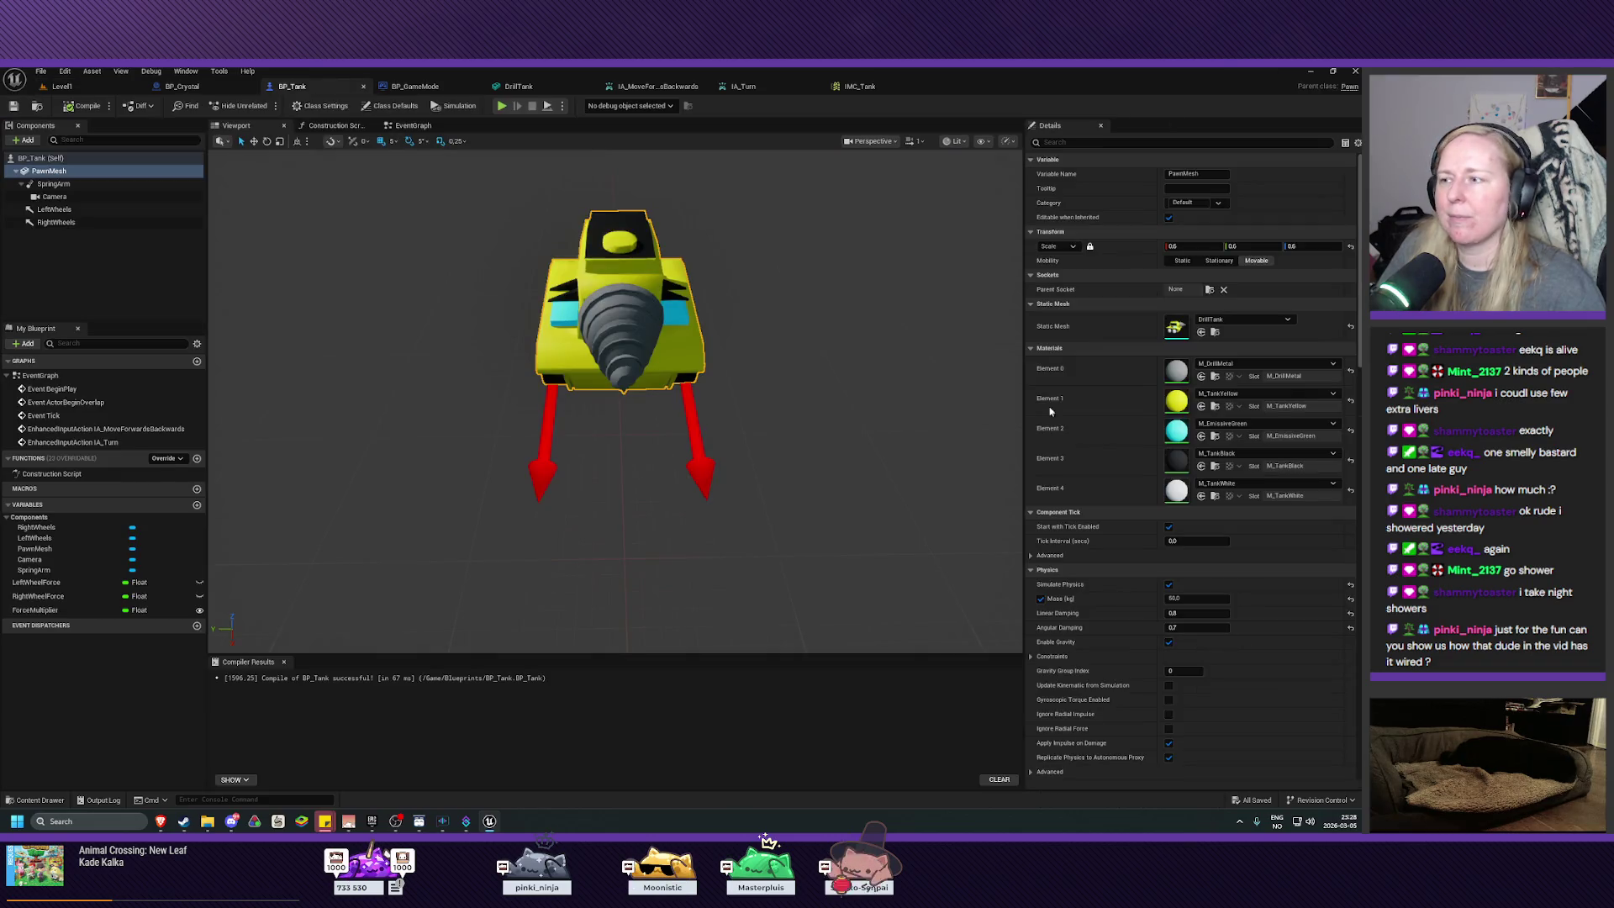
click(292, 86)
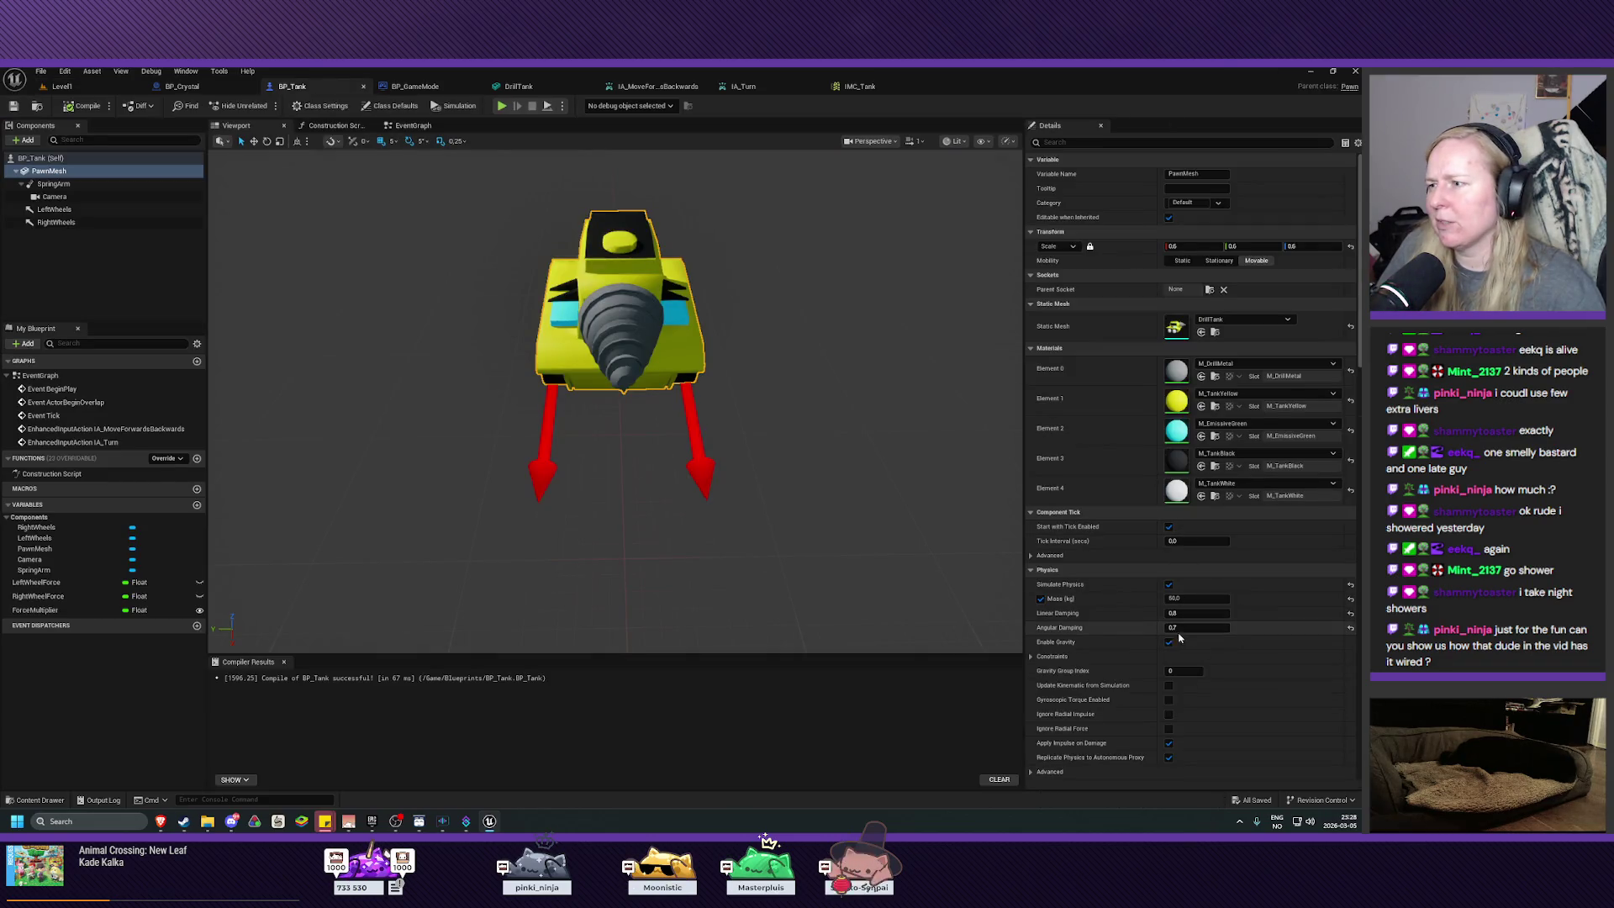
click(1185, 627)
text(2)
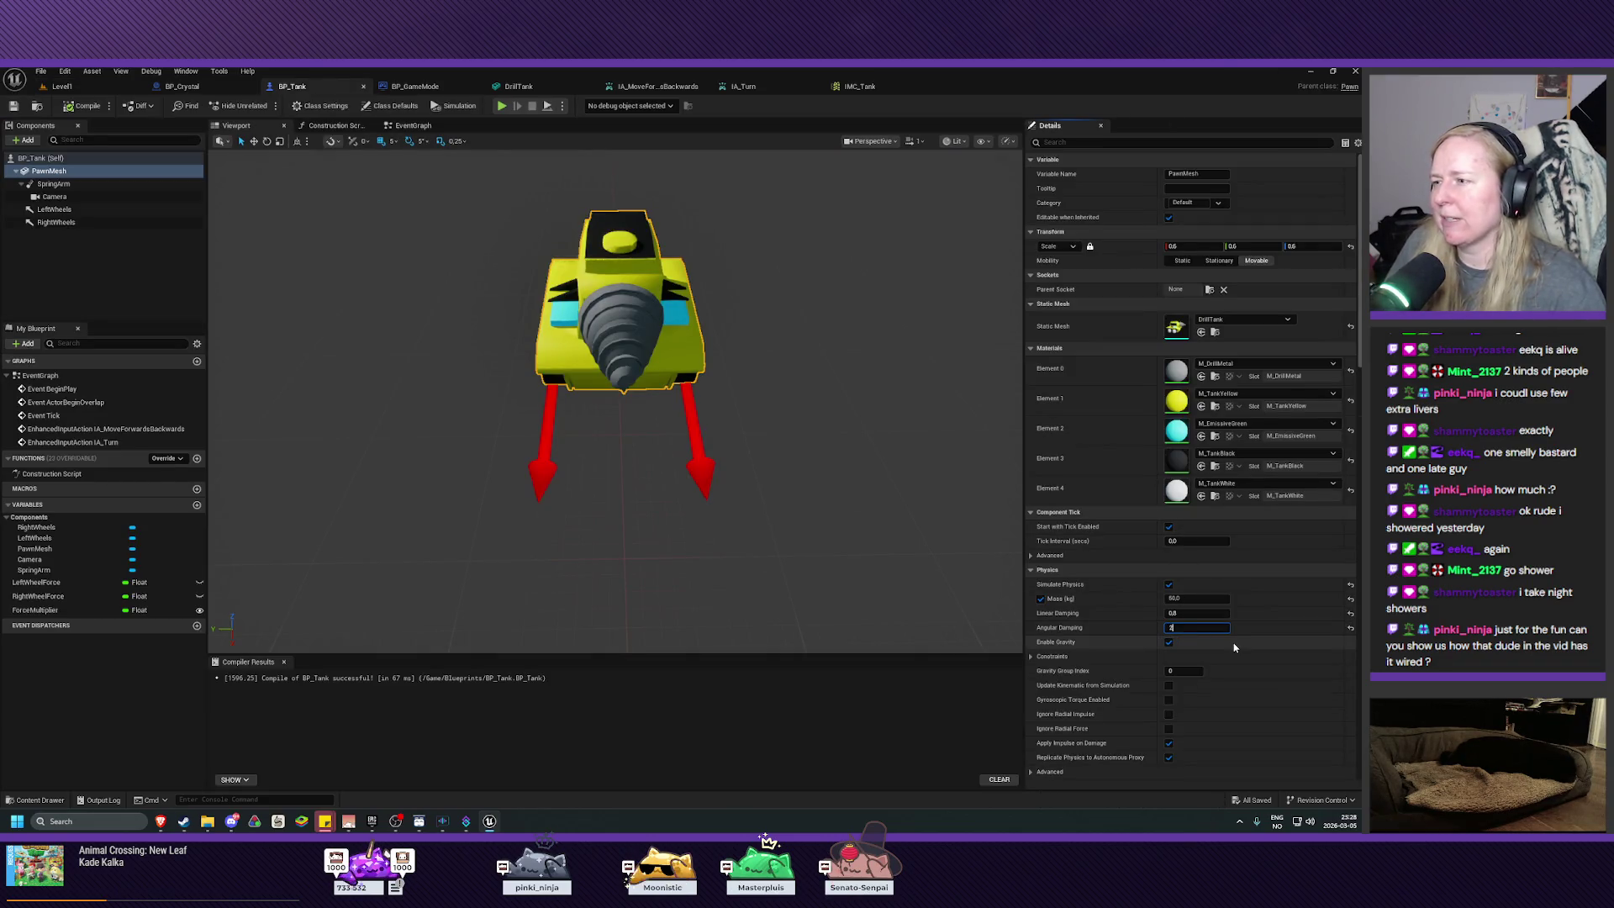
key(Return)
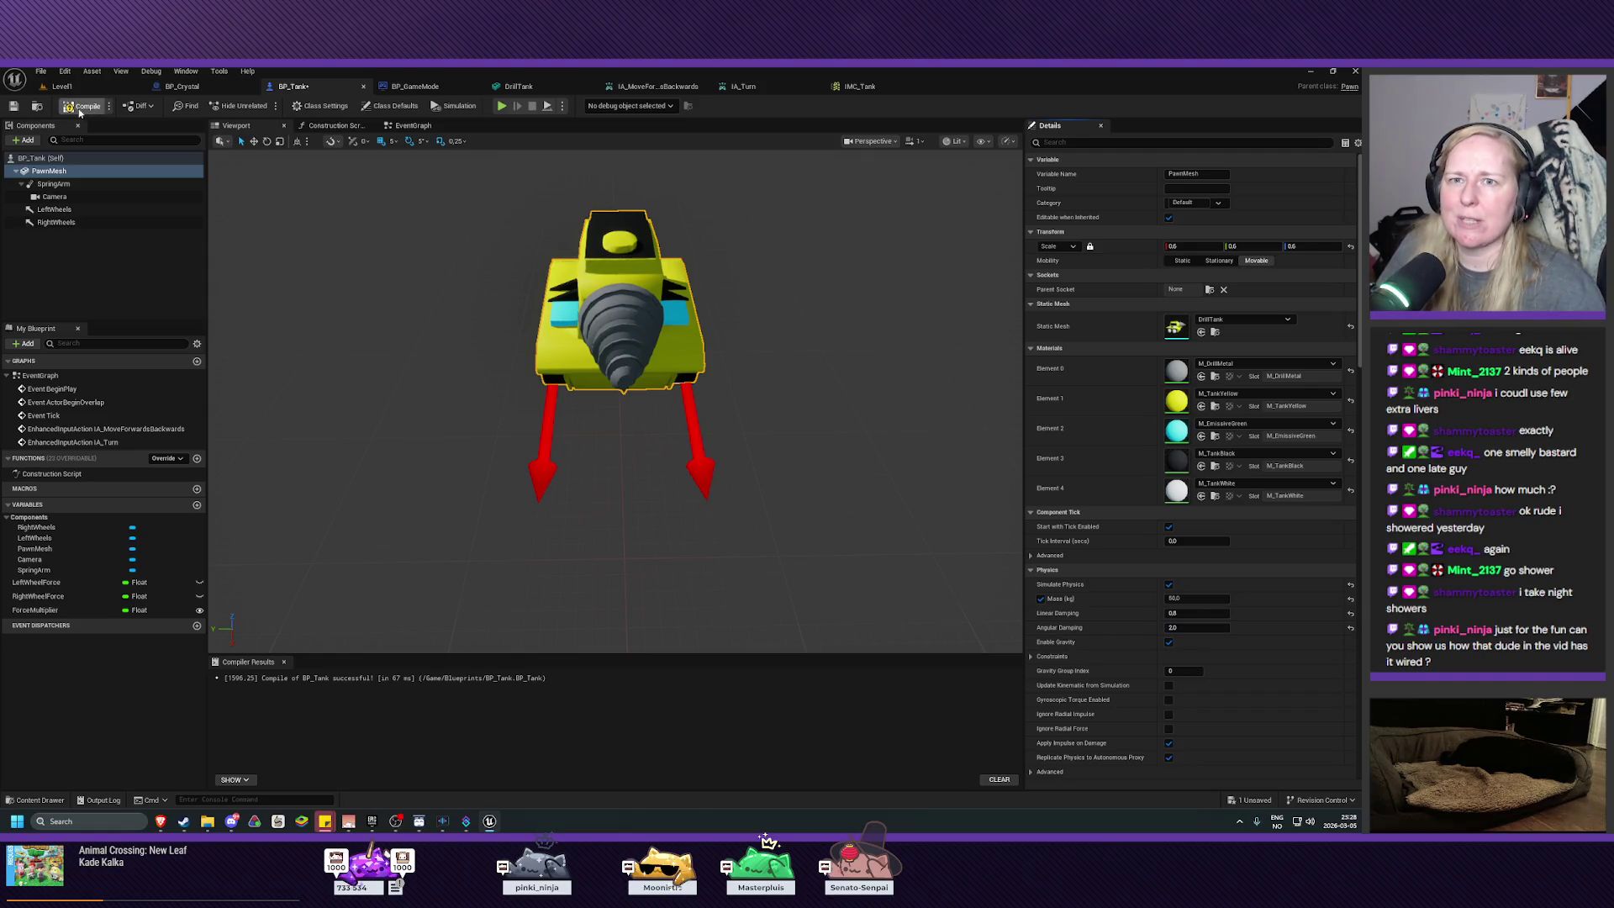
key(ctrl+s)
click(64, 86)
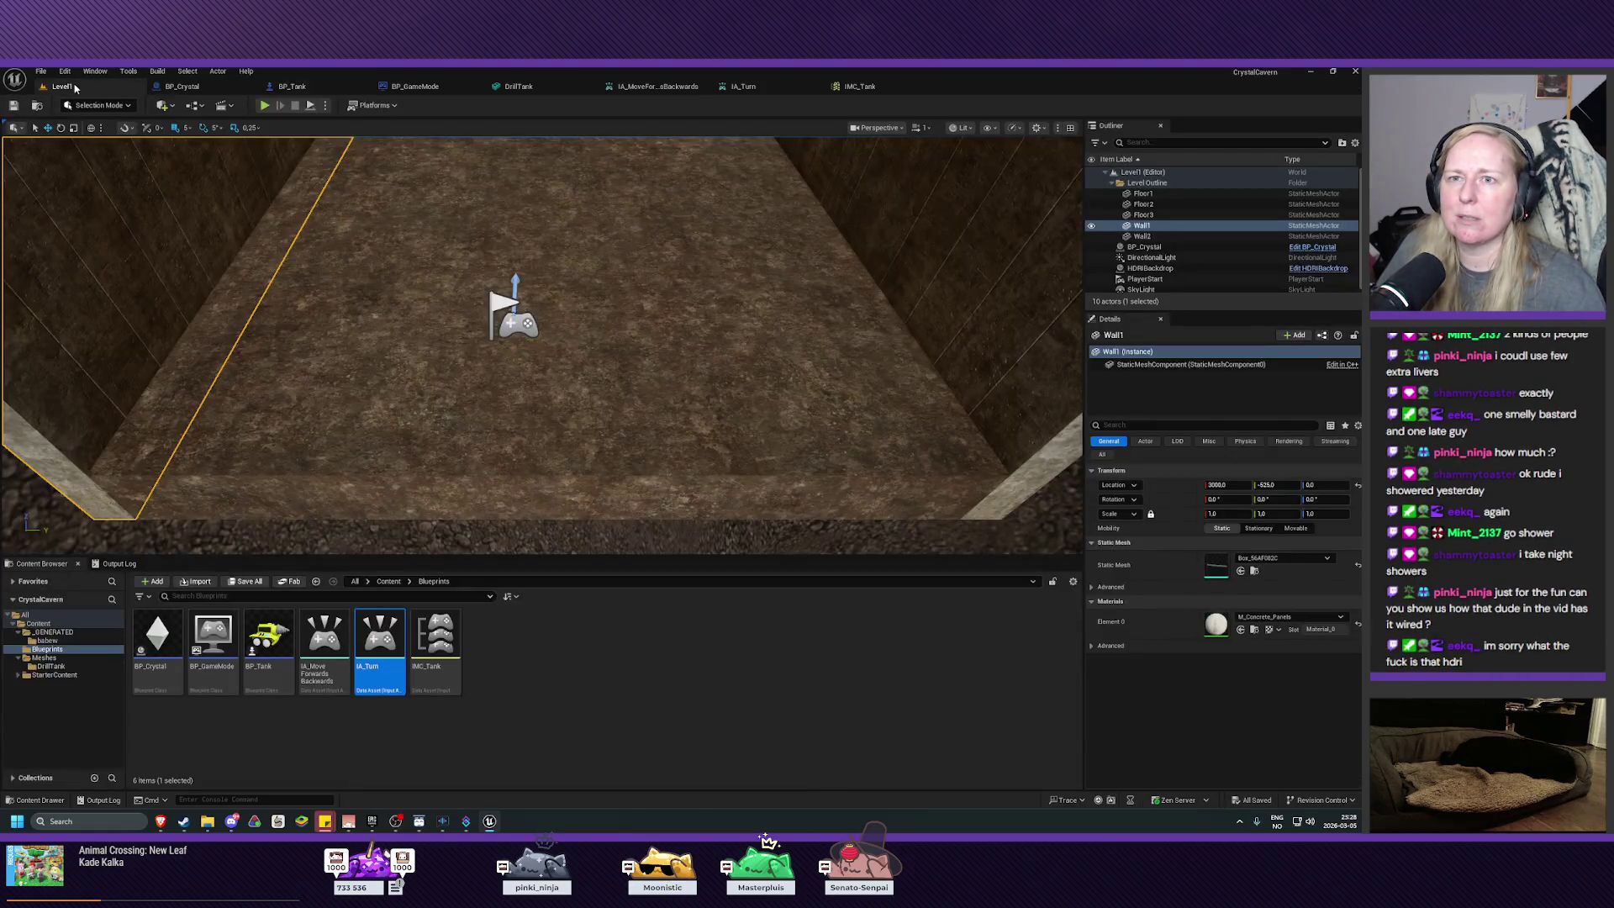
click(264, 105)
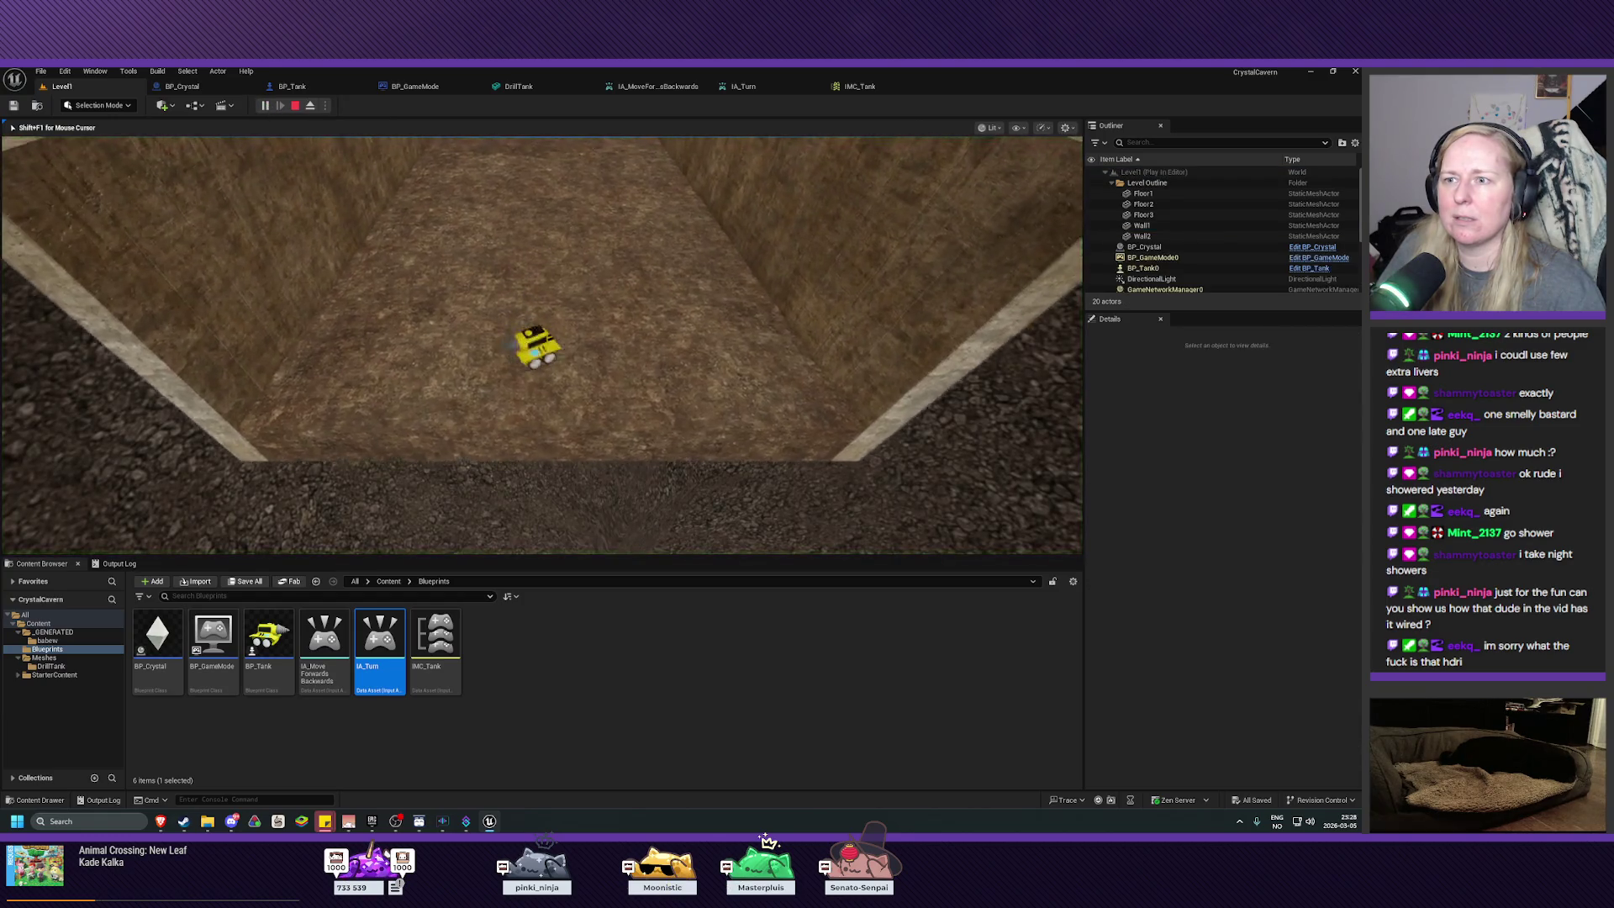
key(a)
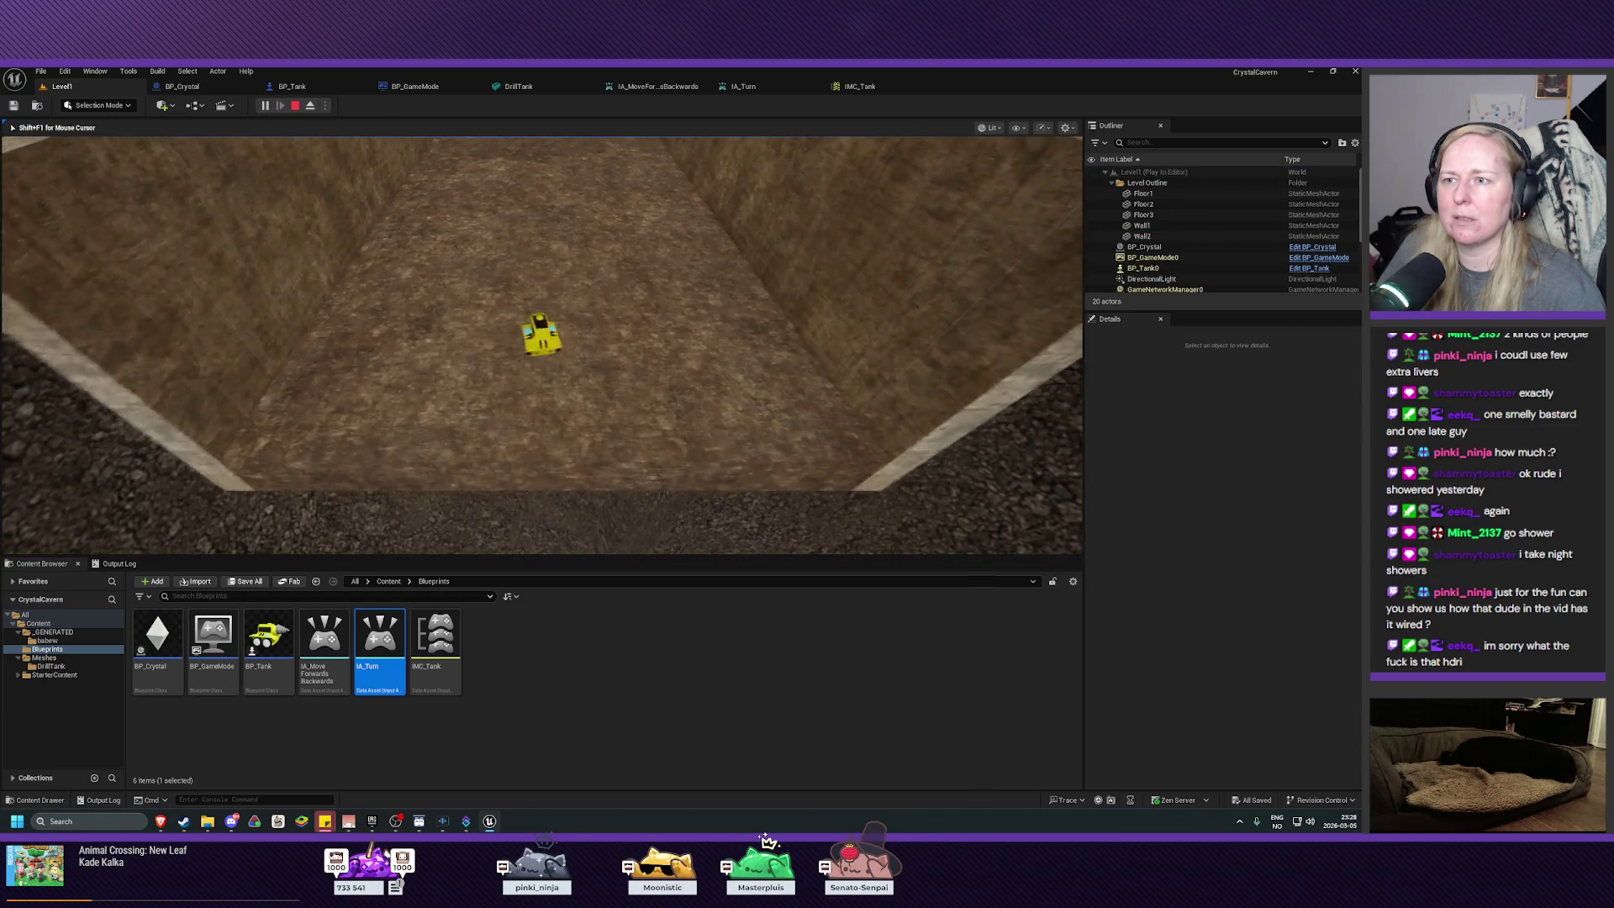
key(d)
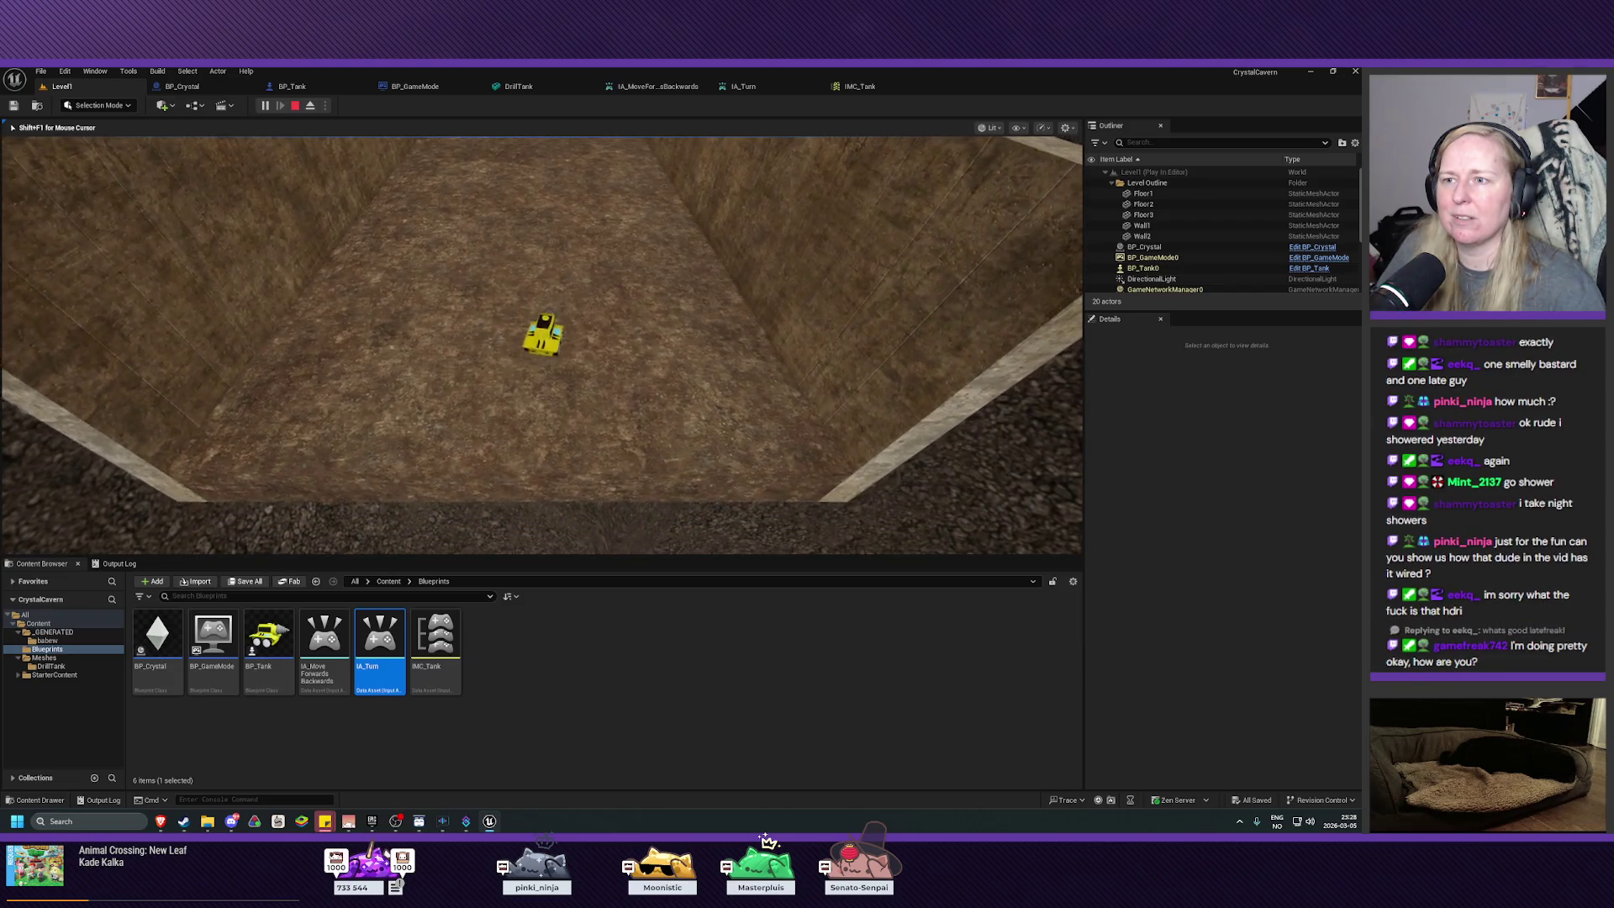
key(a)
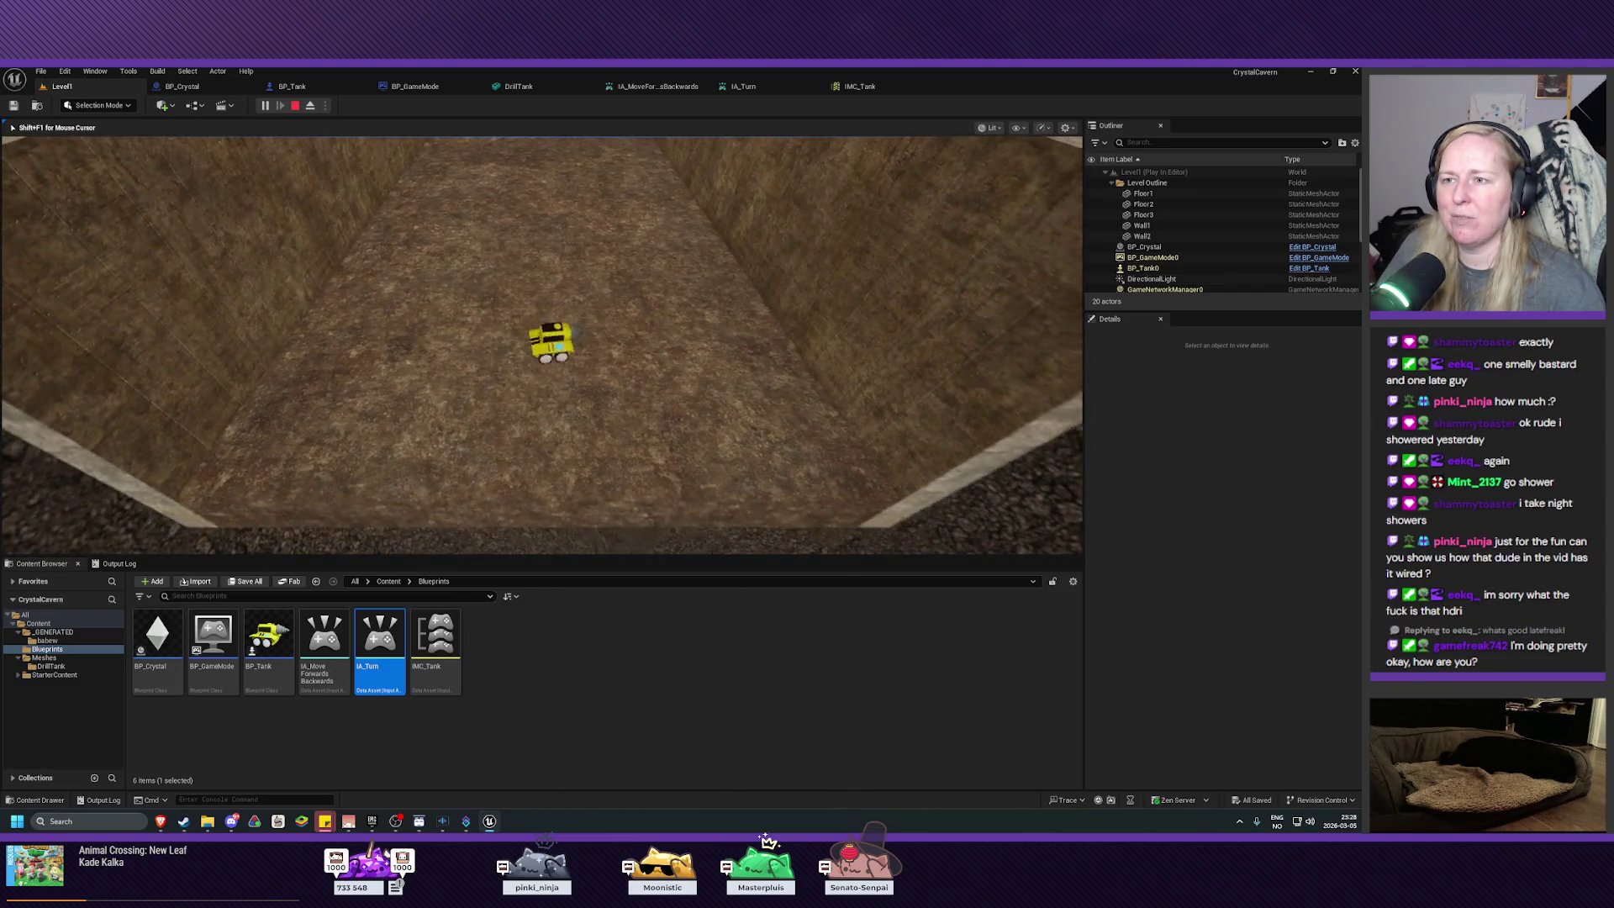
key(d)
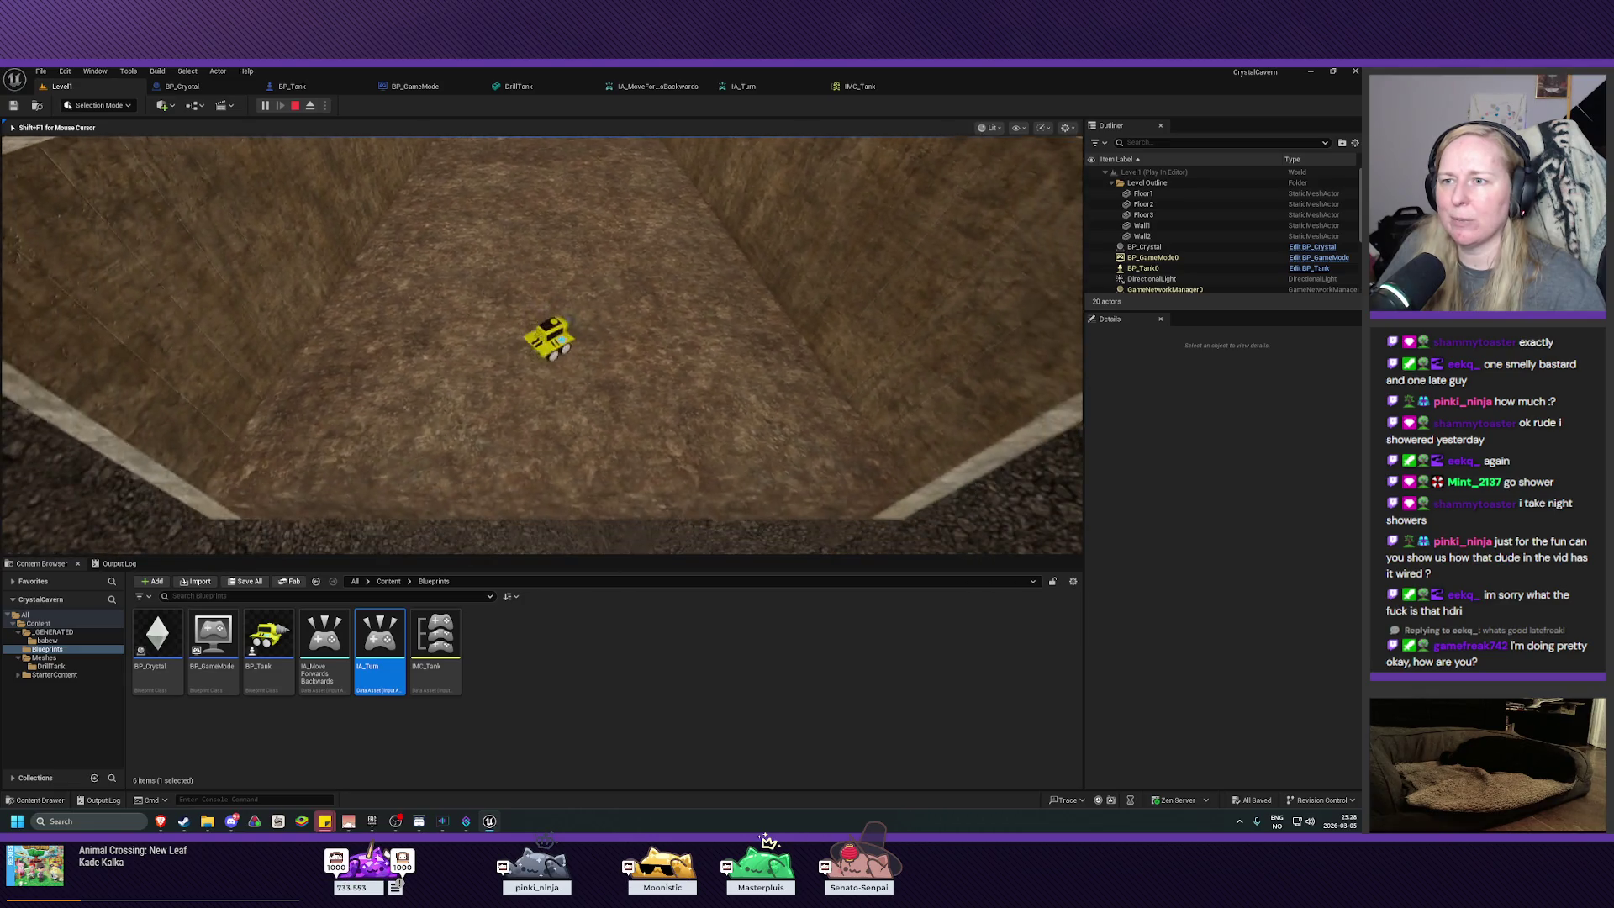
key(d)
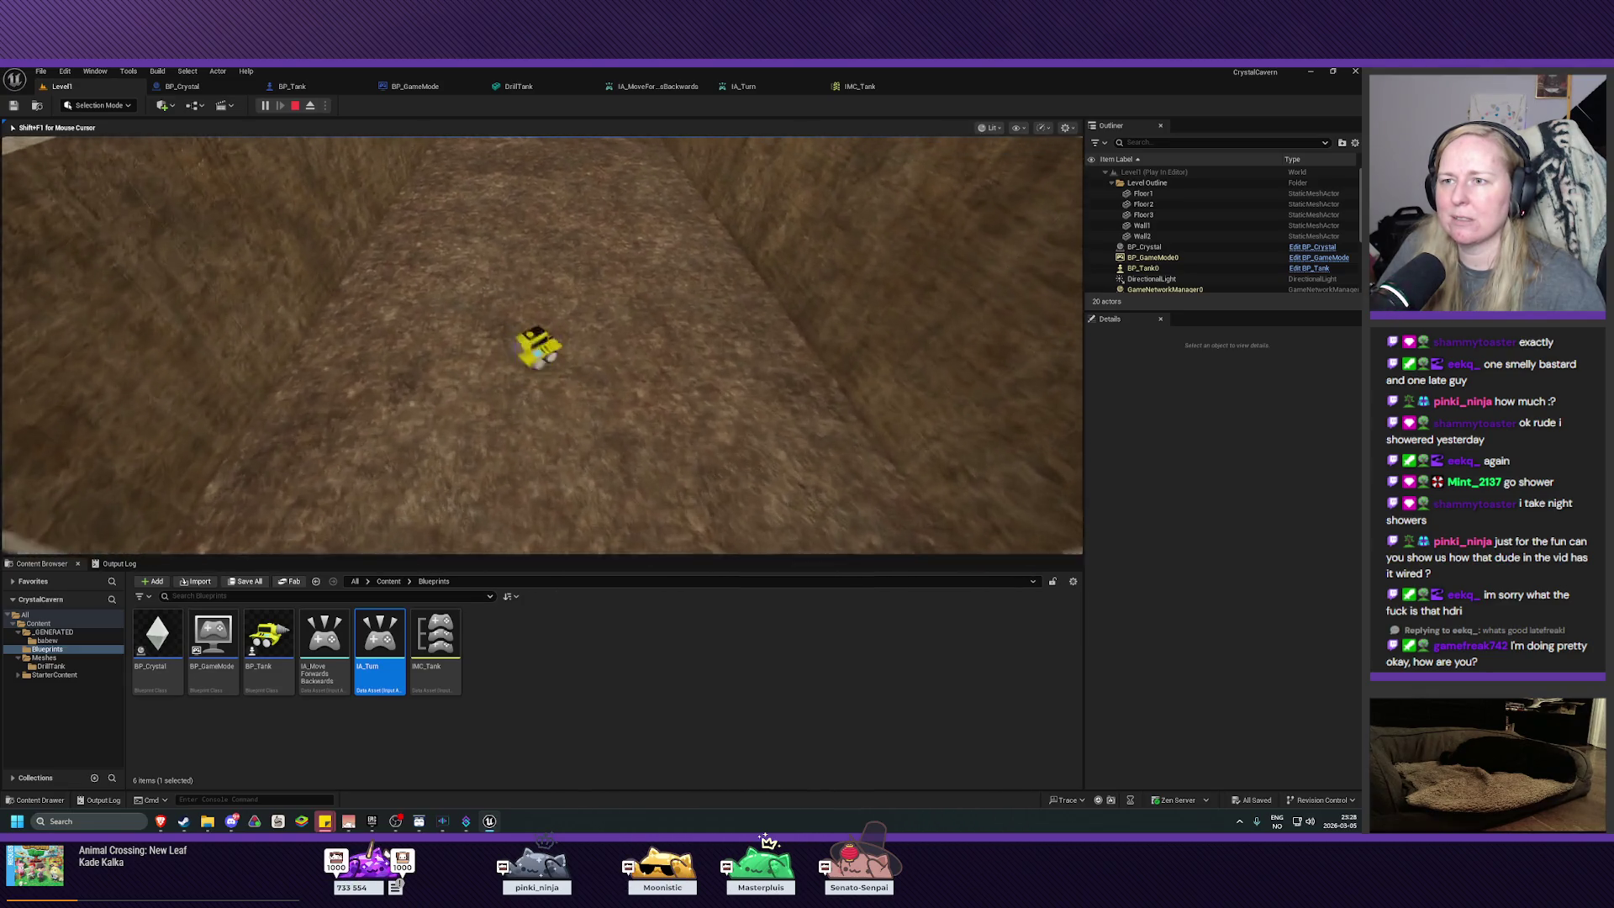
key(Escape)
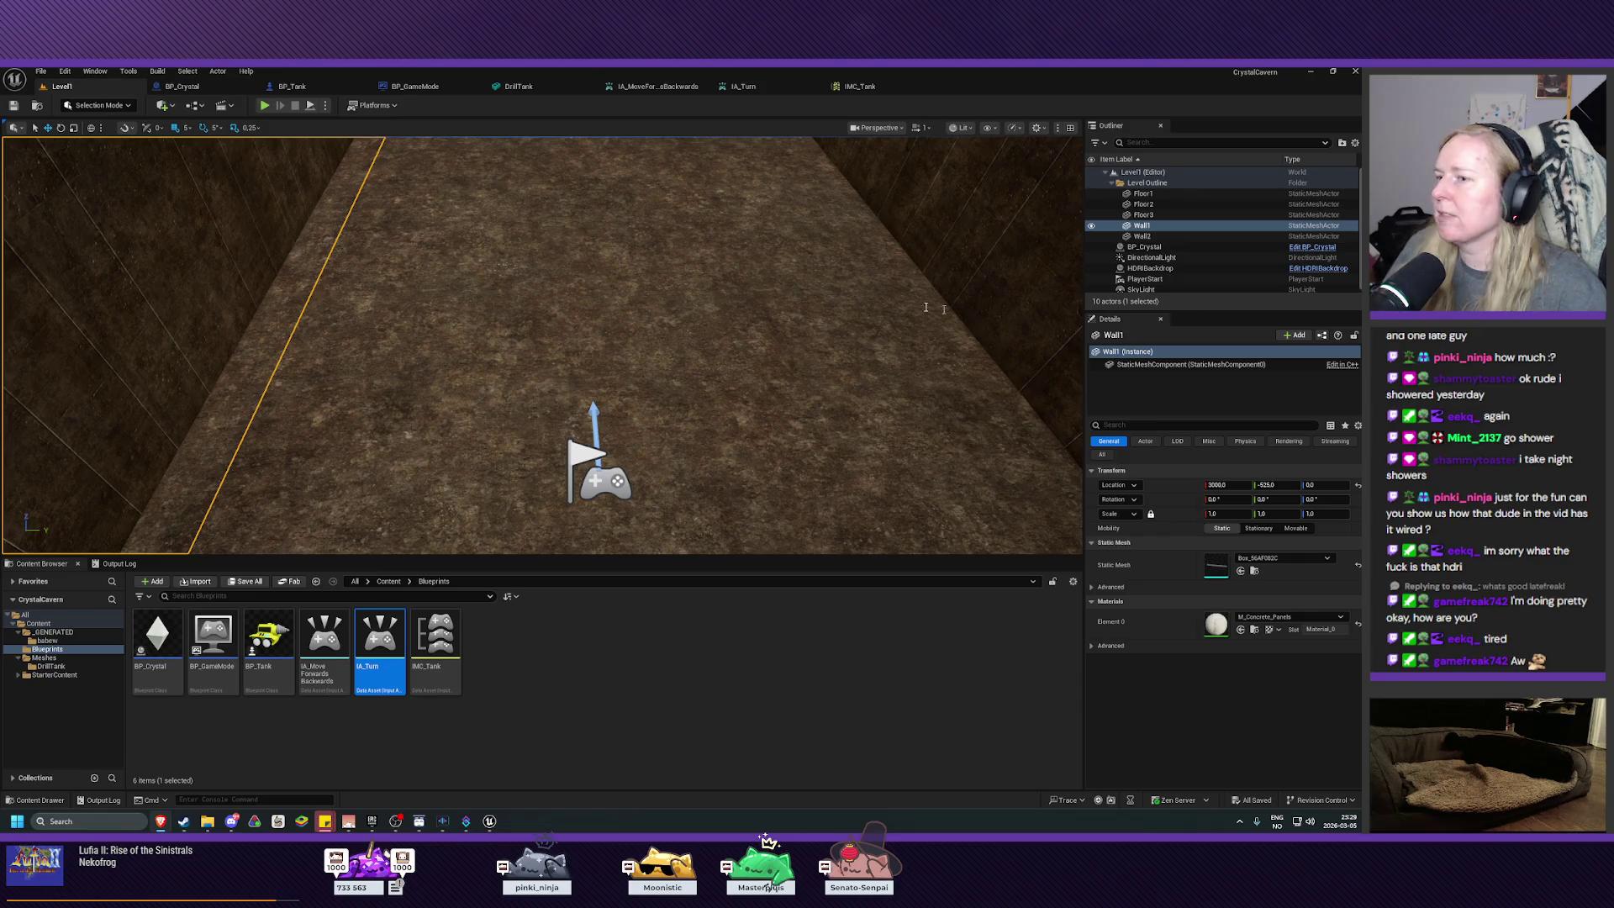
Step: Switch to the browser showing GameDev.tv lesson 3.13, Blueprint Variables & Force at Location
key(alt+Tab)
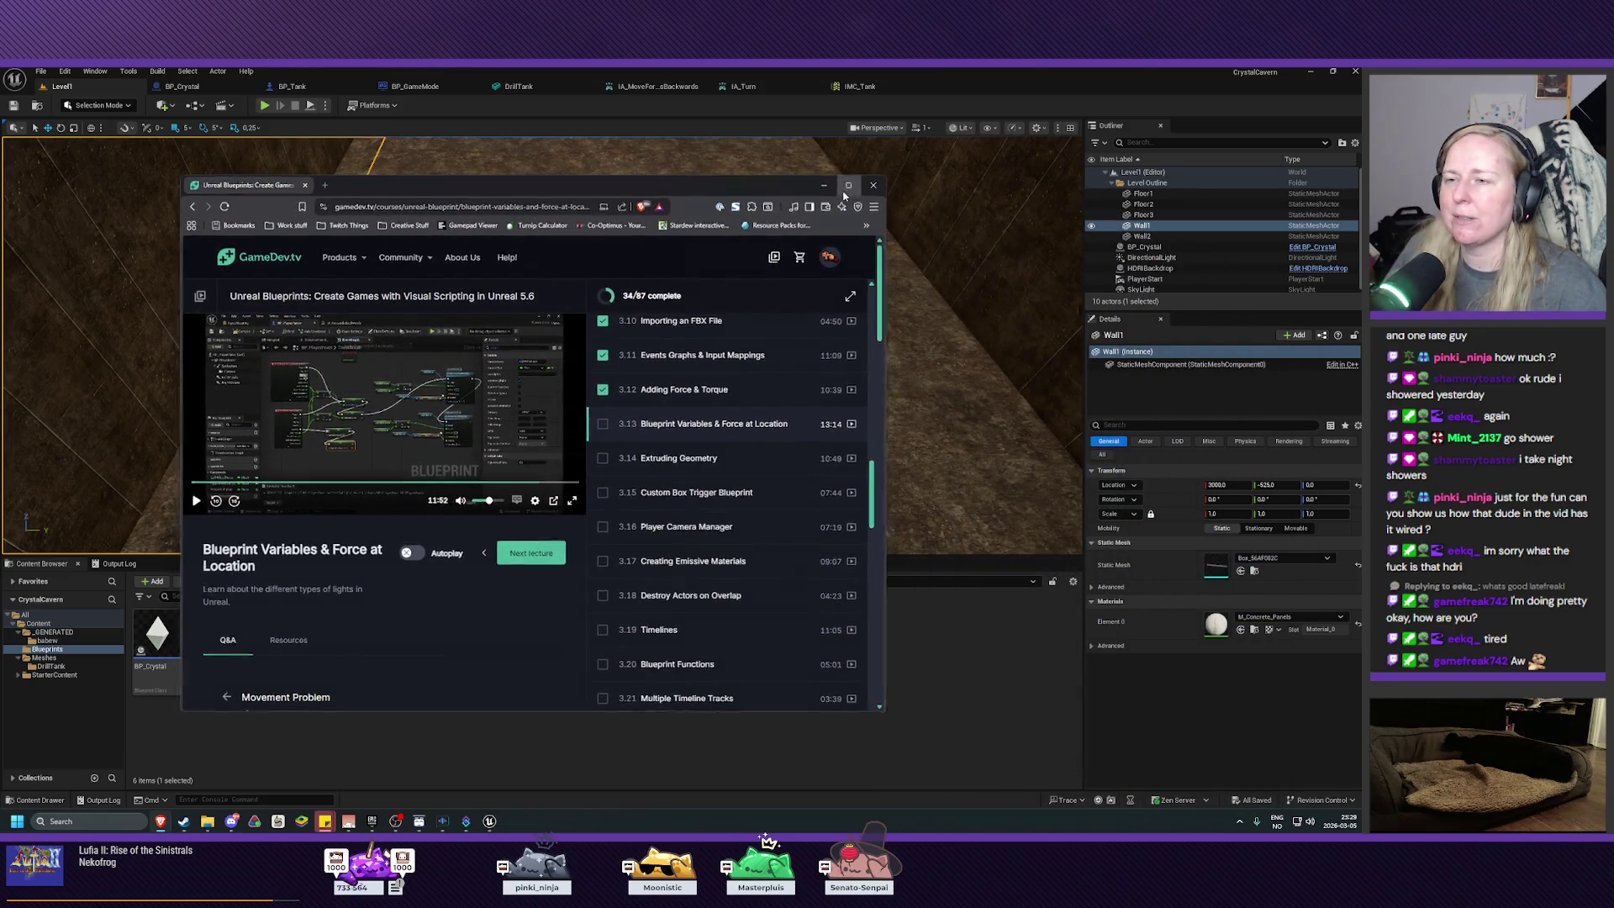
Step: Maximize the GameDev.tv lecture, watch the lesson 3.13 video, then switch back to Unreal
click(847, 187)
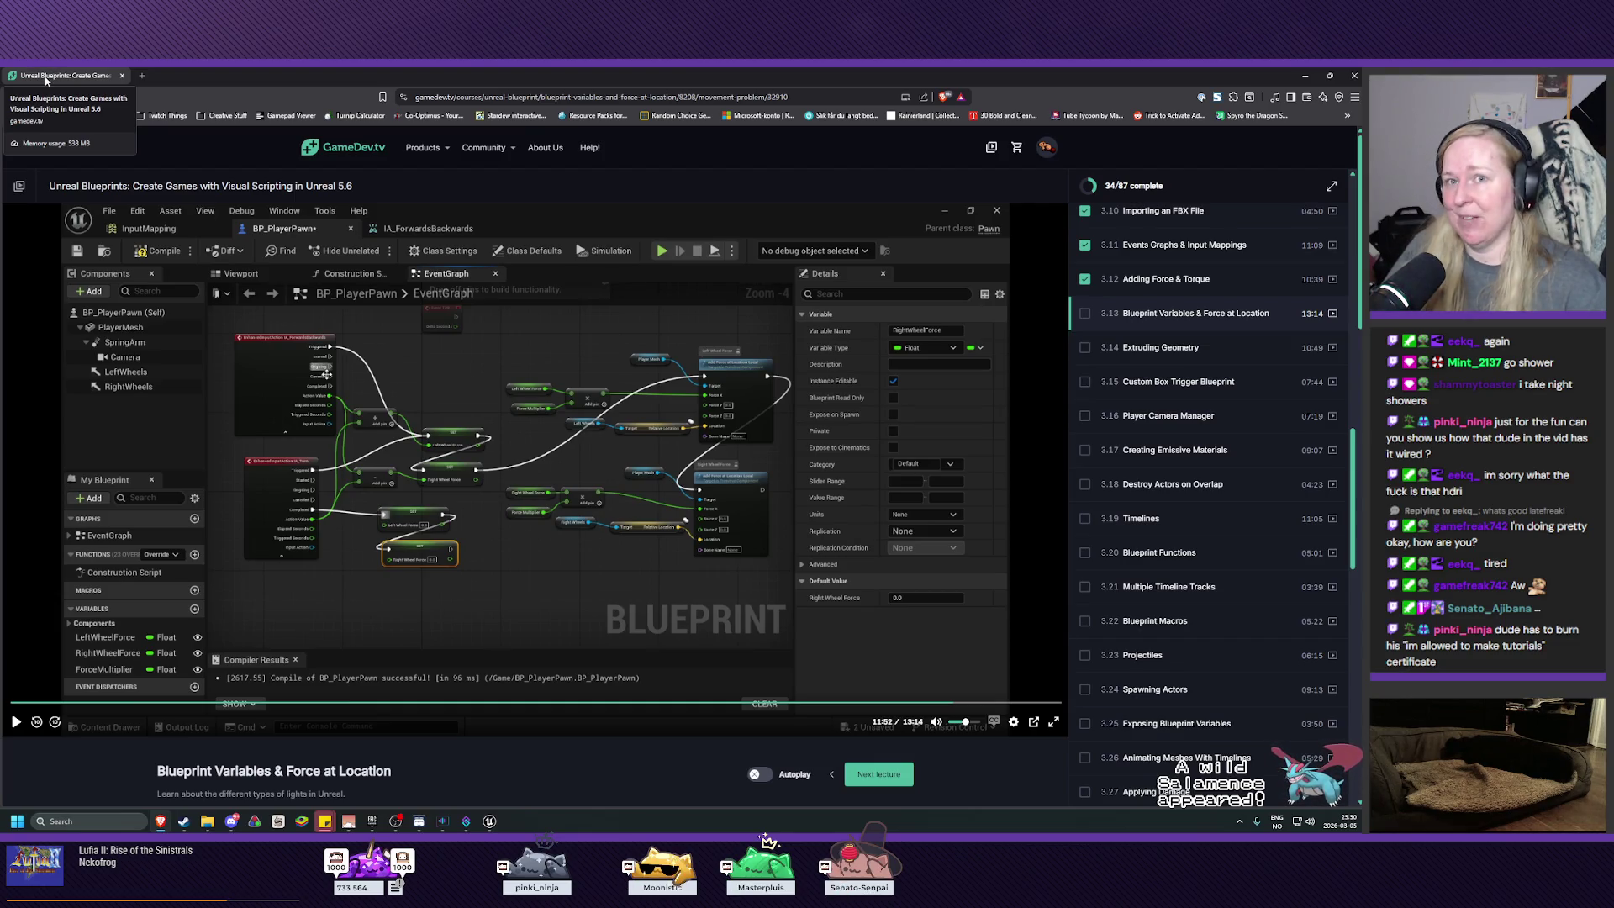
key(alt+Tab)
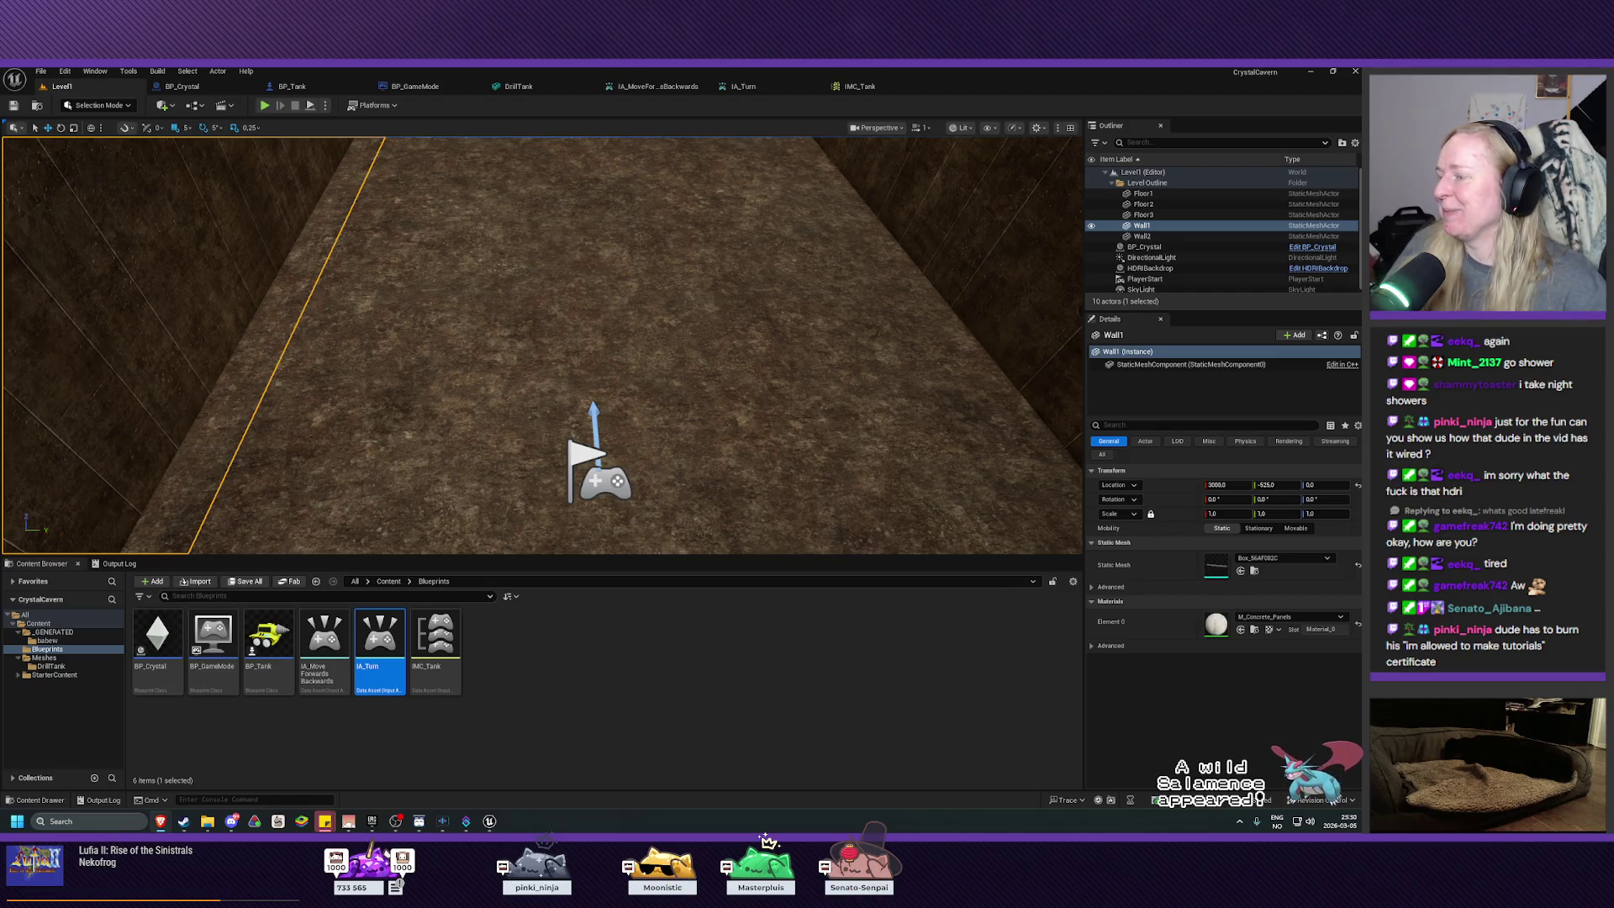
Step: Focus on Wall1, orbit the view down the corridor, and open BP_Tank
key(f)
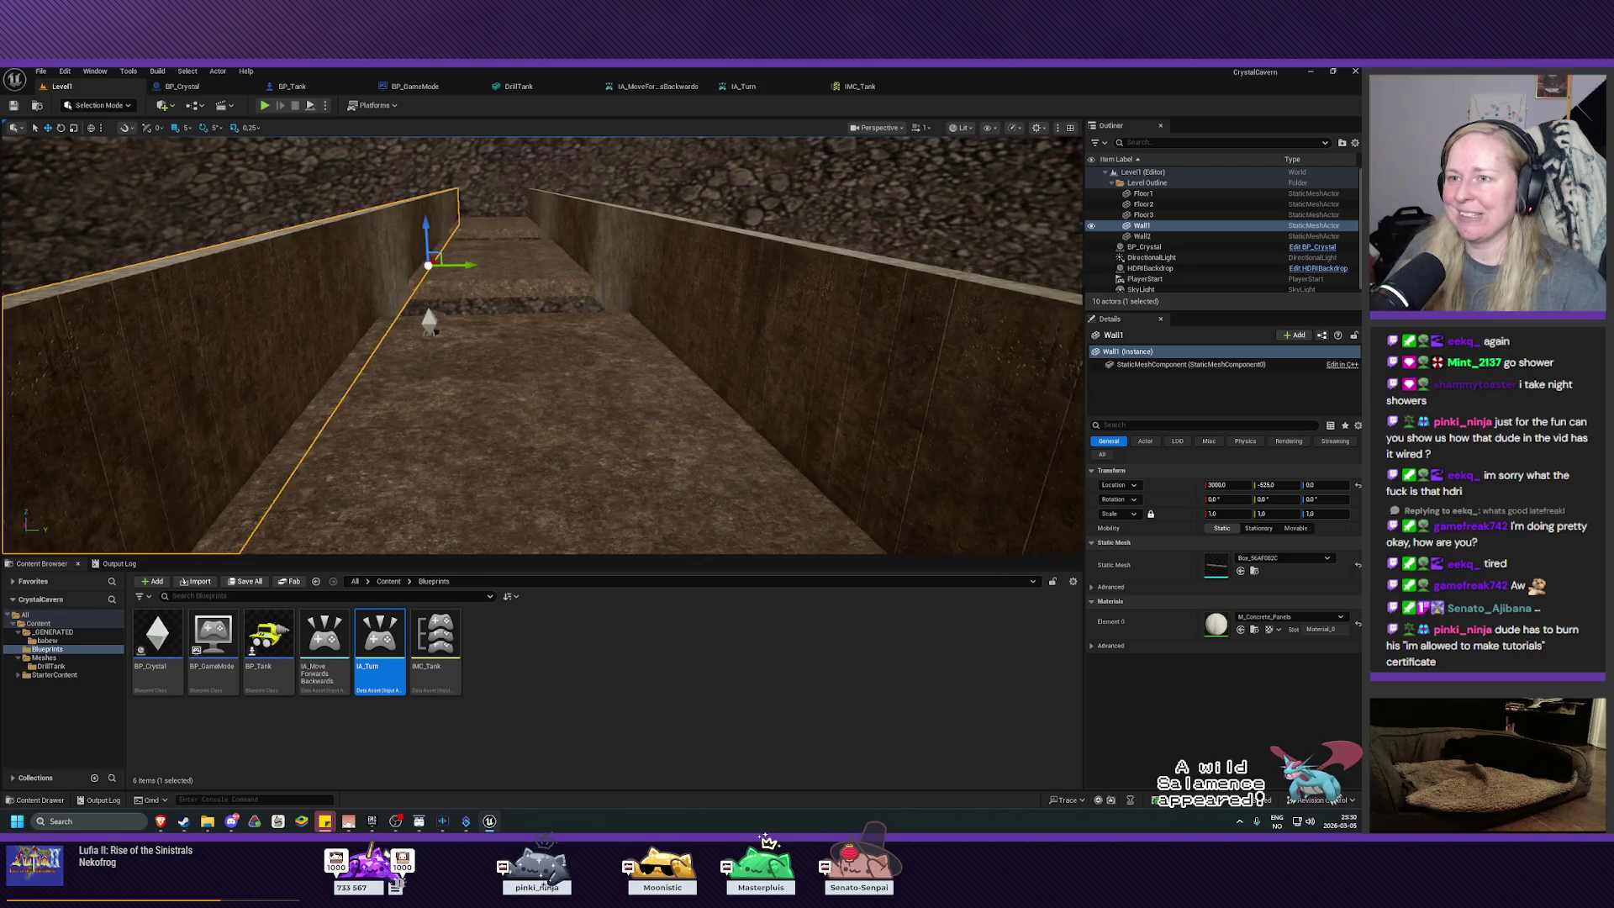
drag(606, 162, 605, 404)
drag(573, 336, 572, 277)
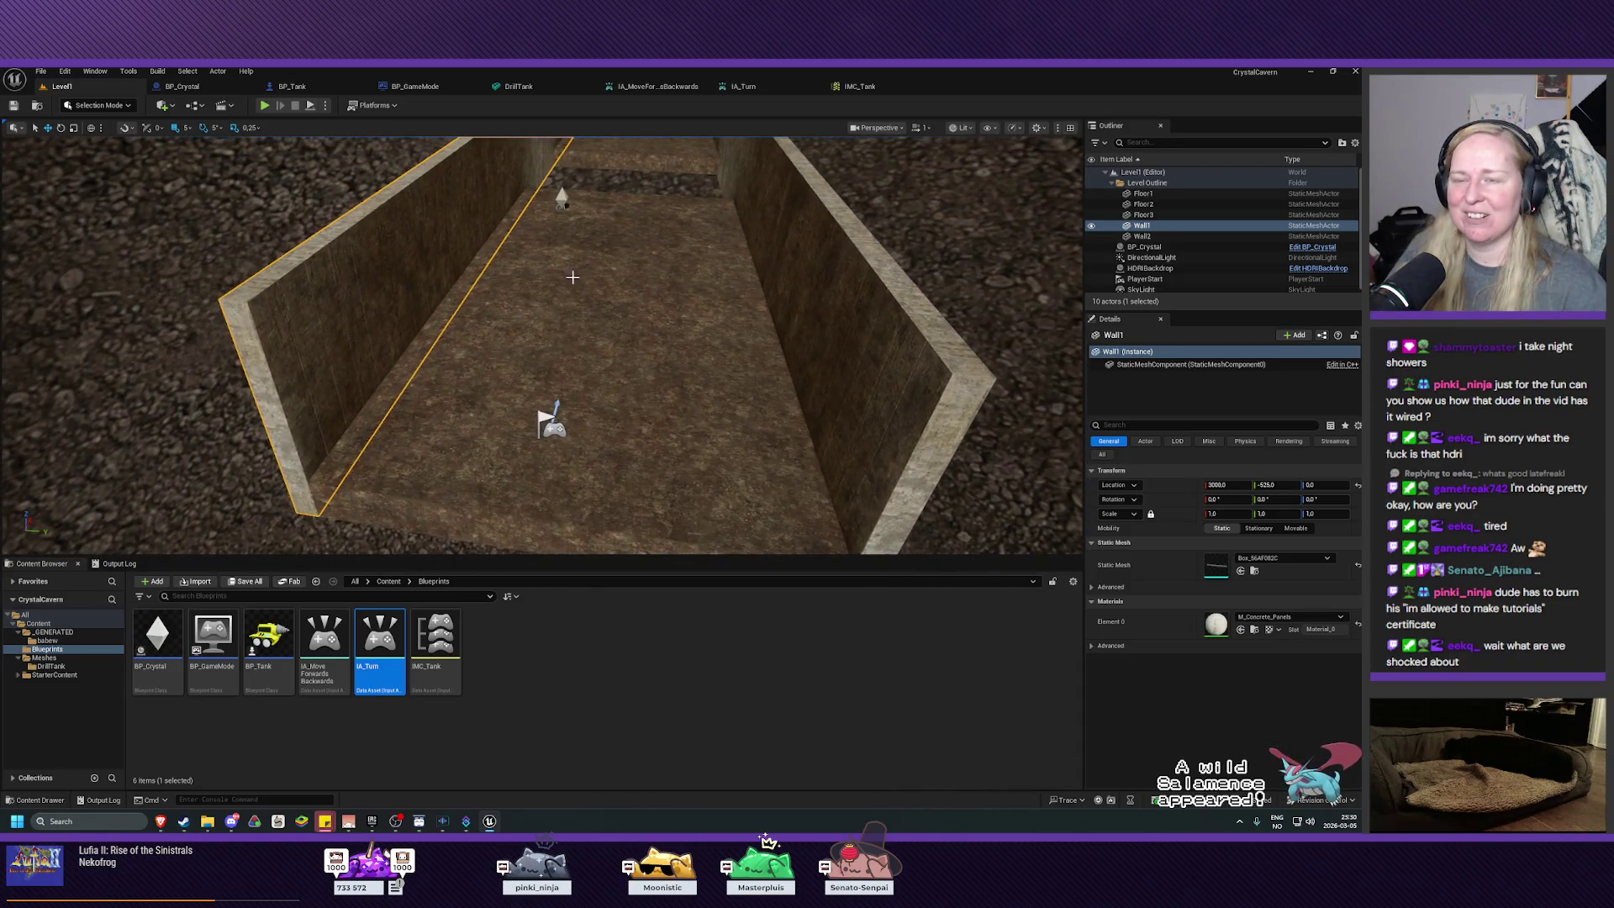
click(291, 85)
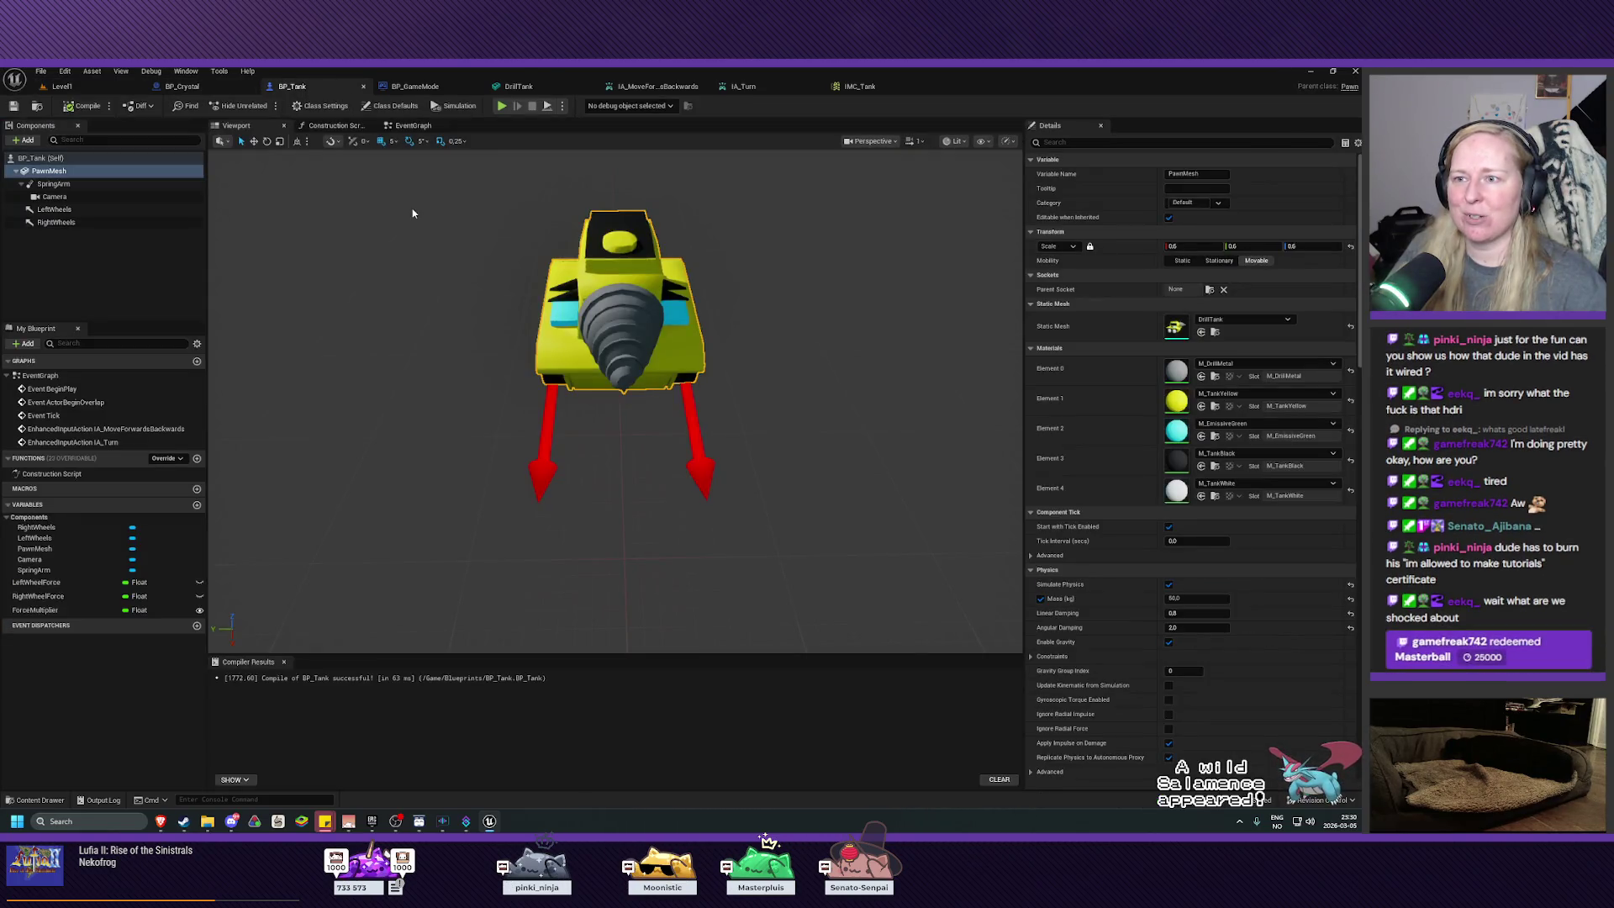
Step: In BP_Tank's Event Graph, nudge the IA_Turn event node lower and save the Blueprint
click(411, 125)
mouse_move(748, 563)
mouse_down()
mouse_move(741, 595)
mouse_move(736, 568)
mouse_up()
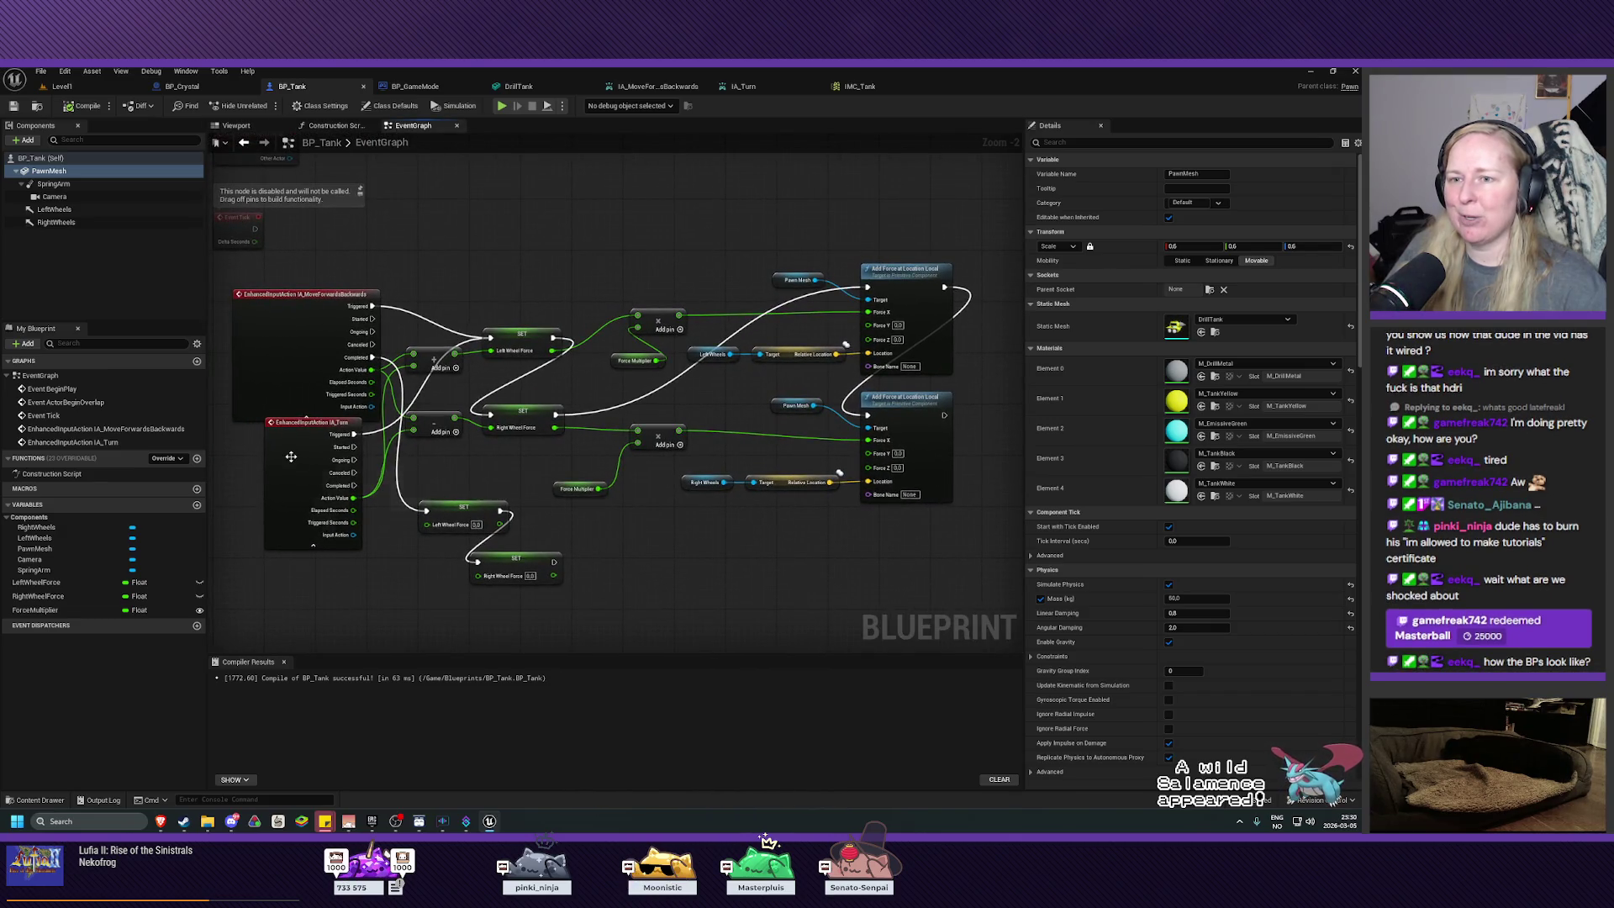
drag(290, 452, 290, 477)
click(745, 551)
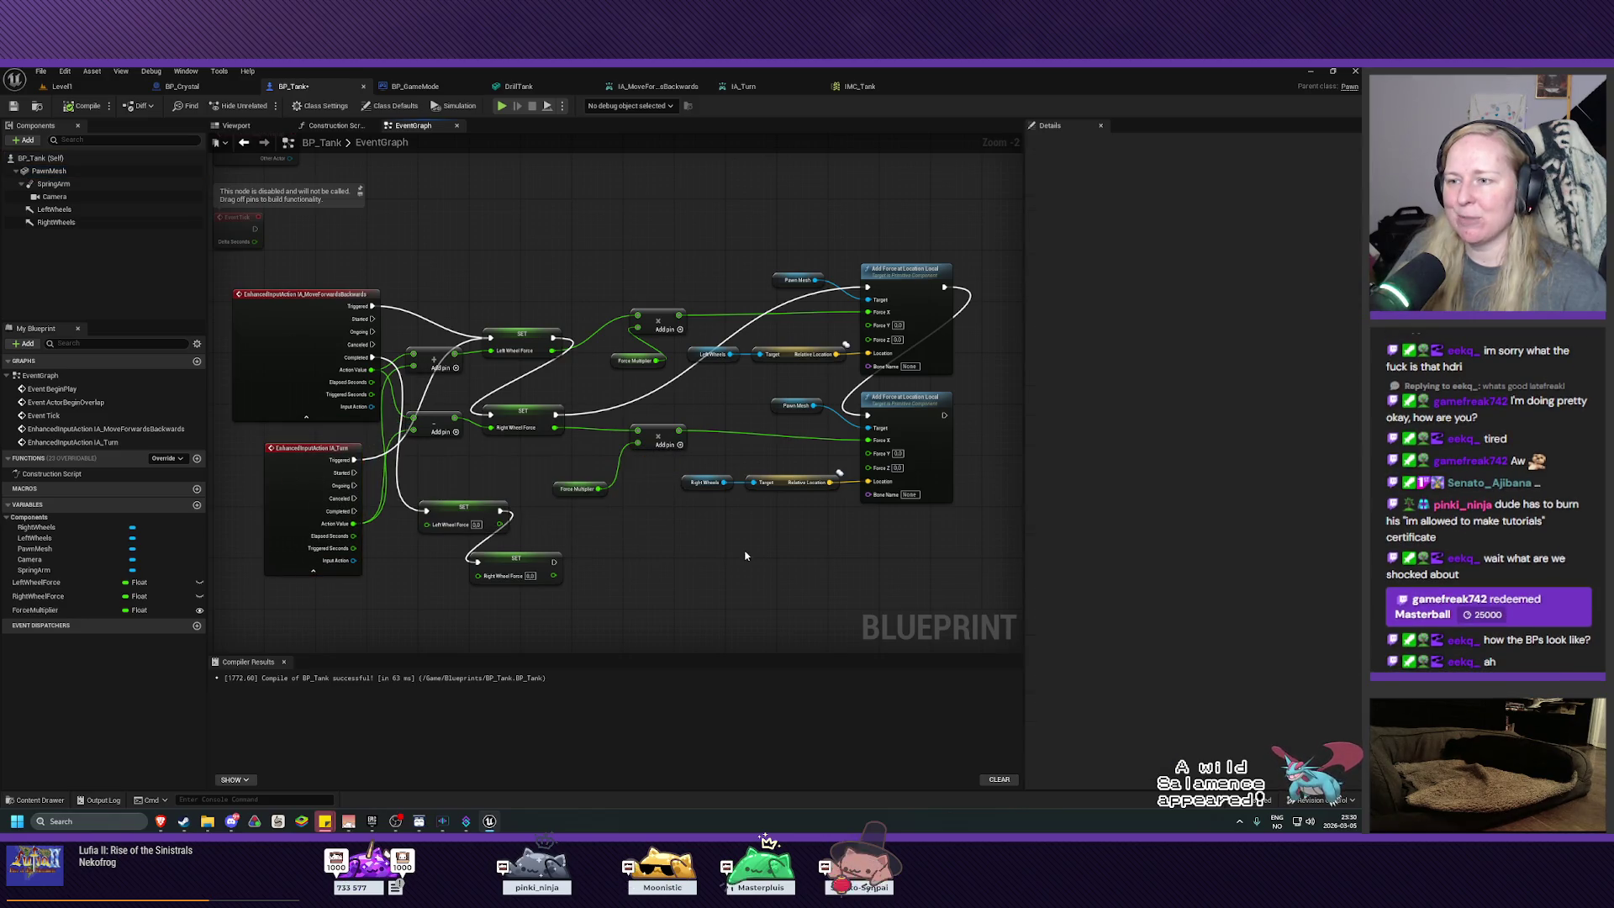
drag(804, 552, 805, 565)
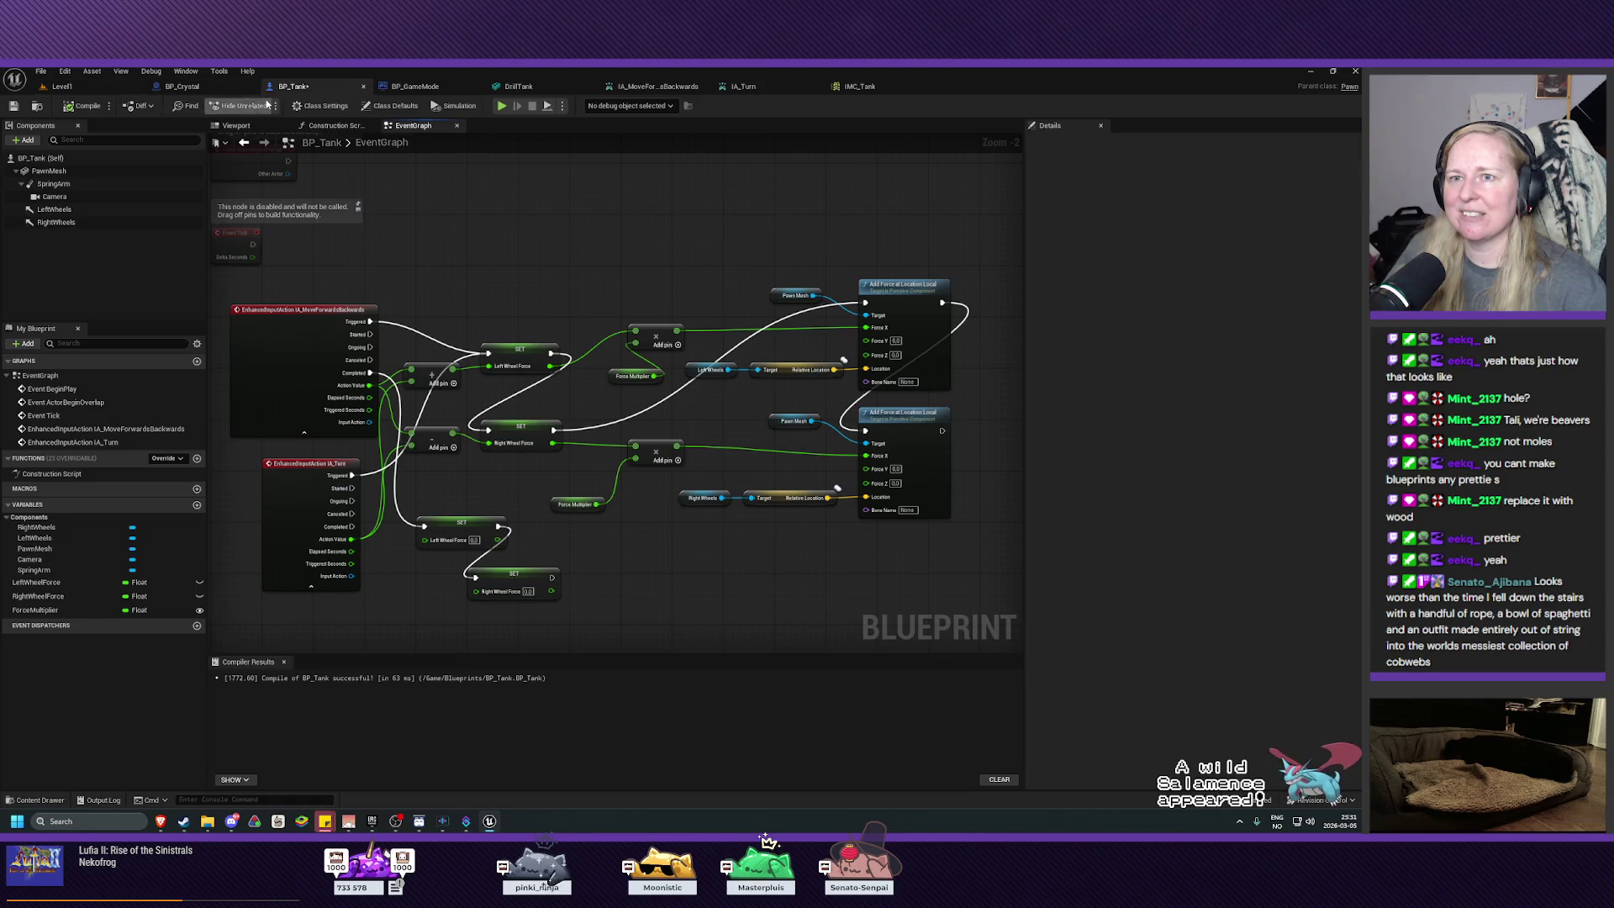
click(14, 107)
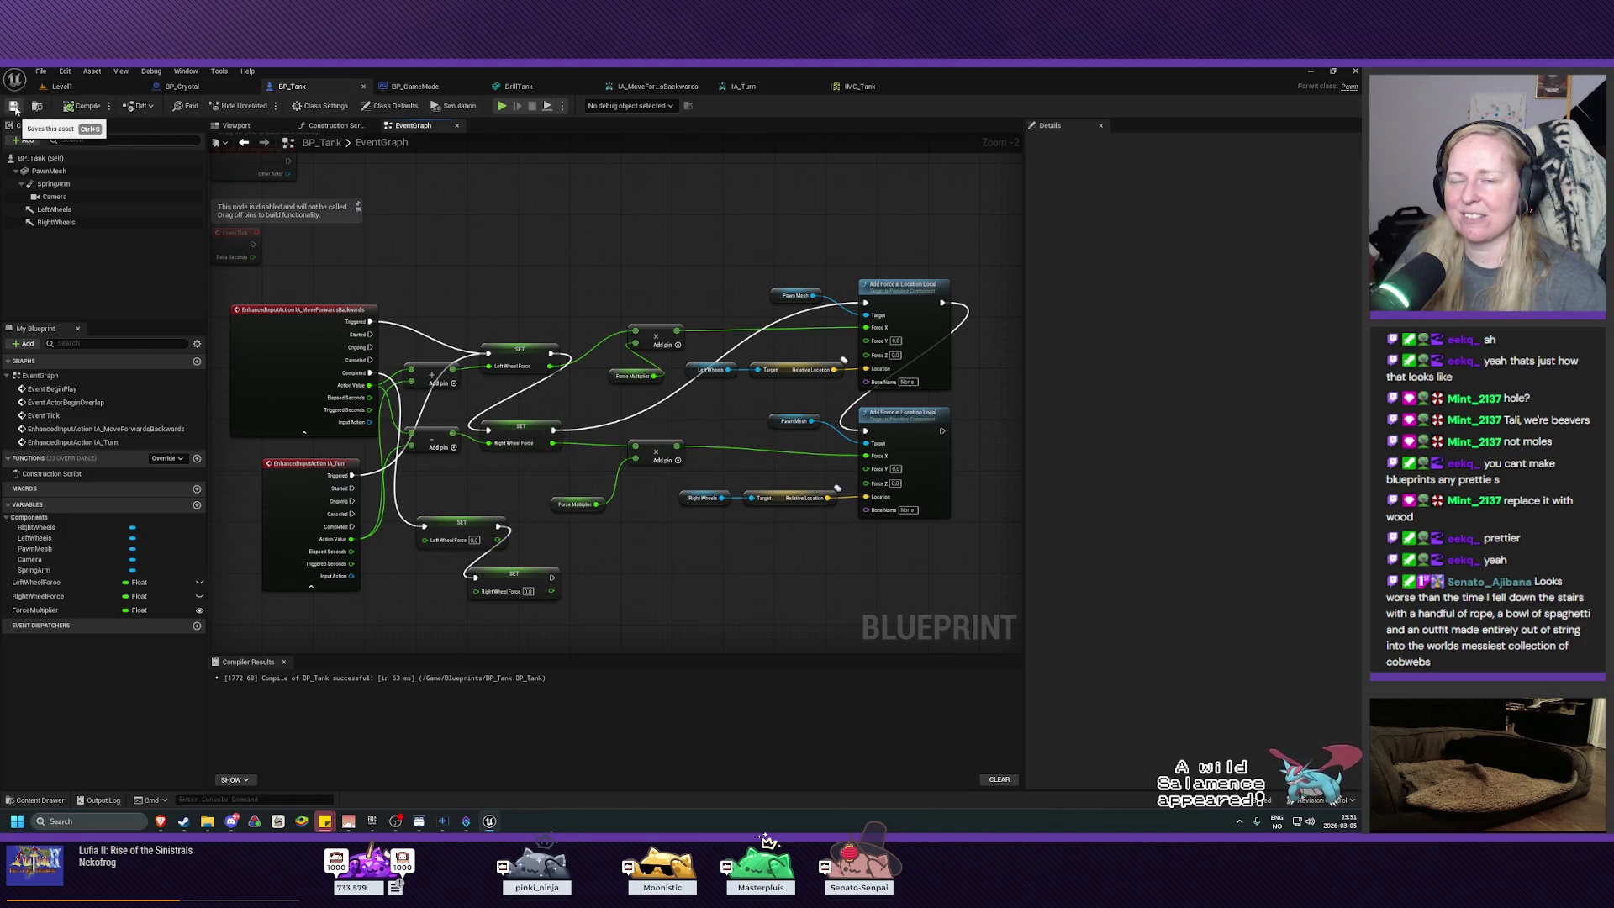
click(61, 86)
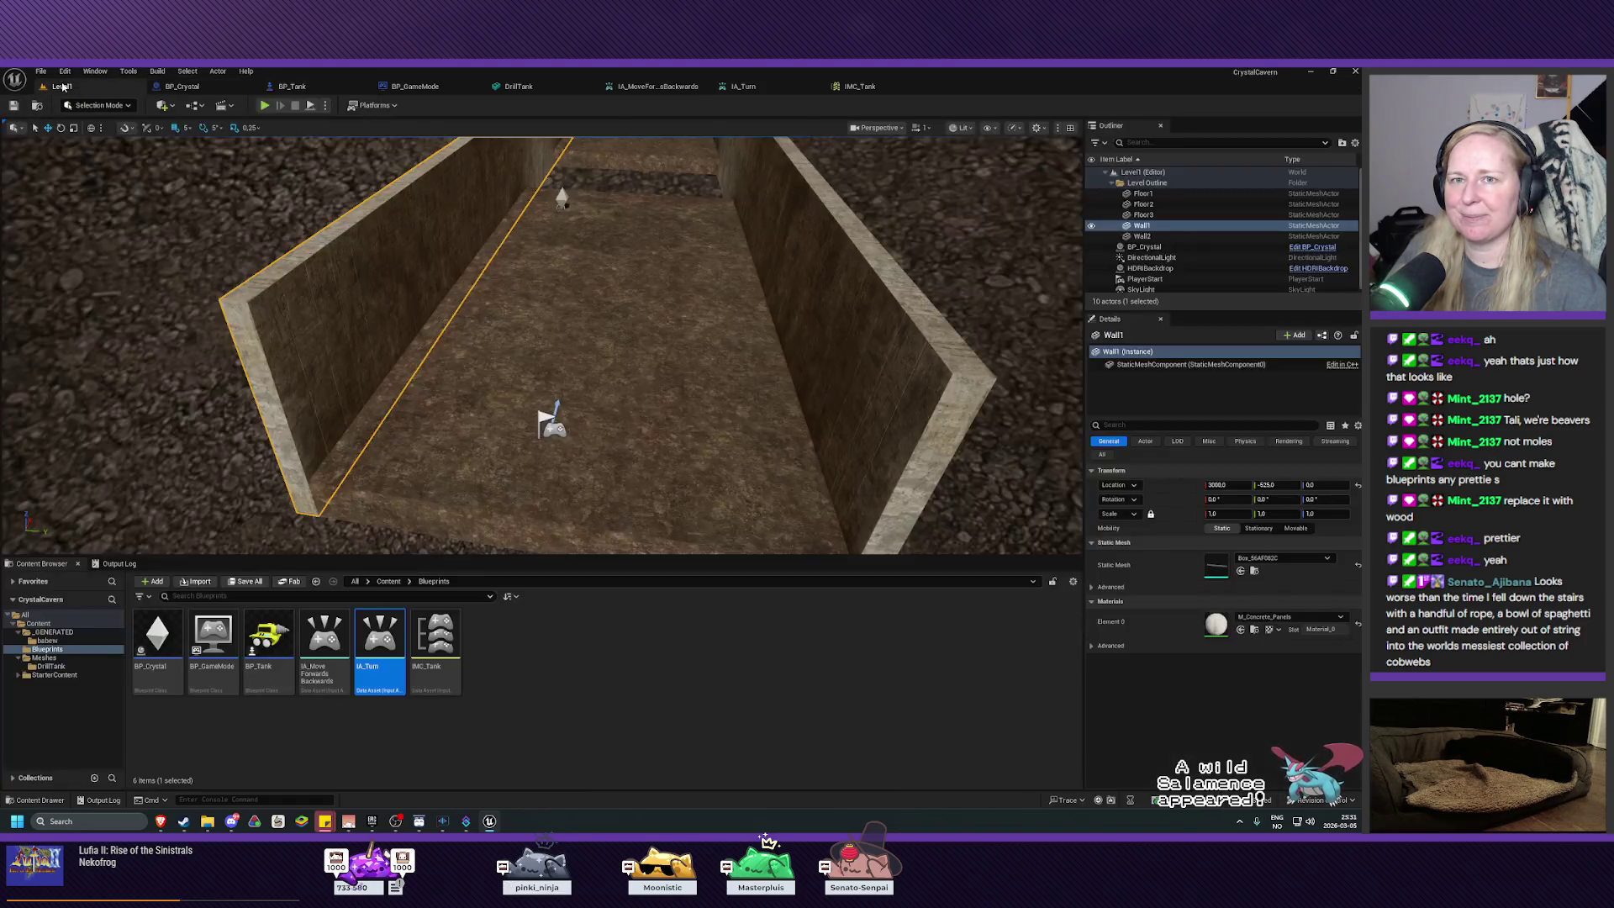
click(264, 105)
key(d)
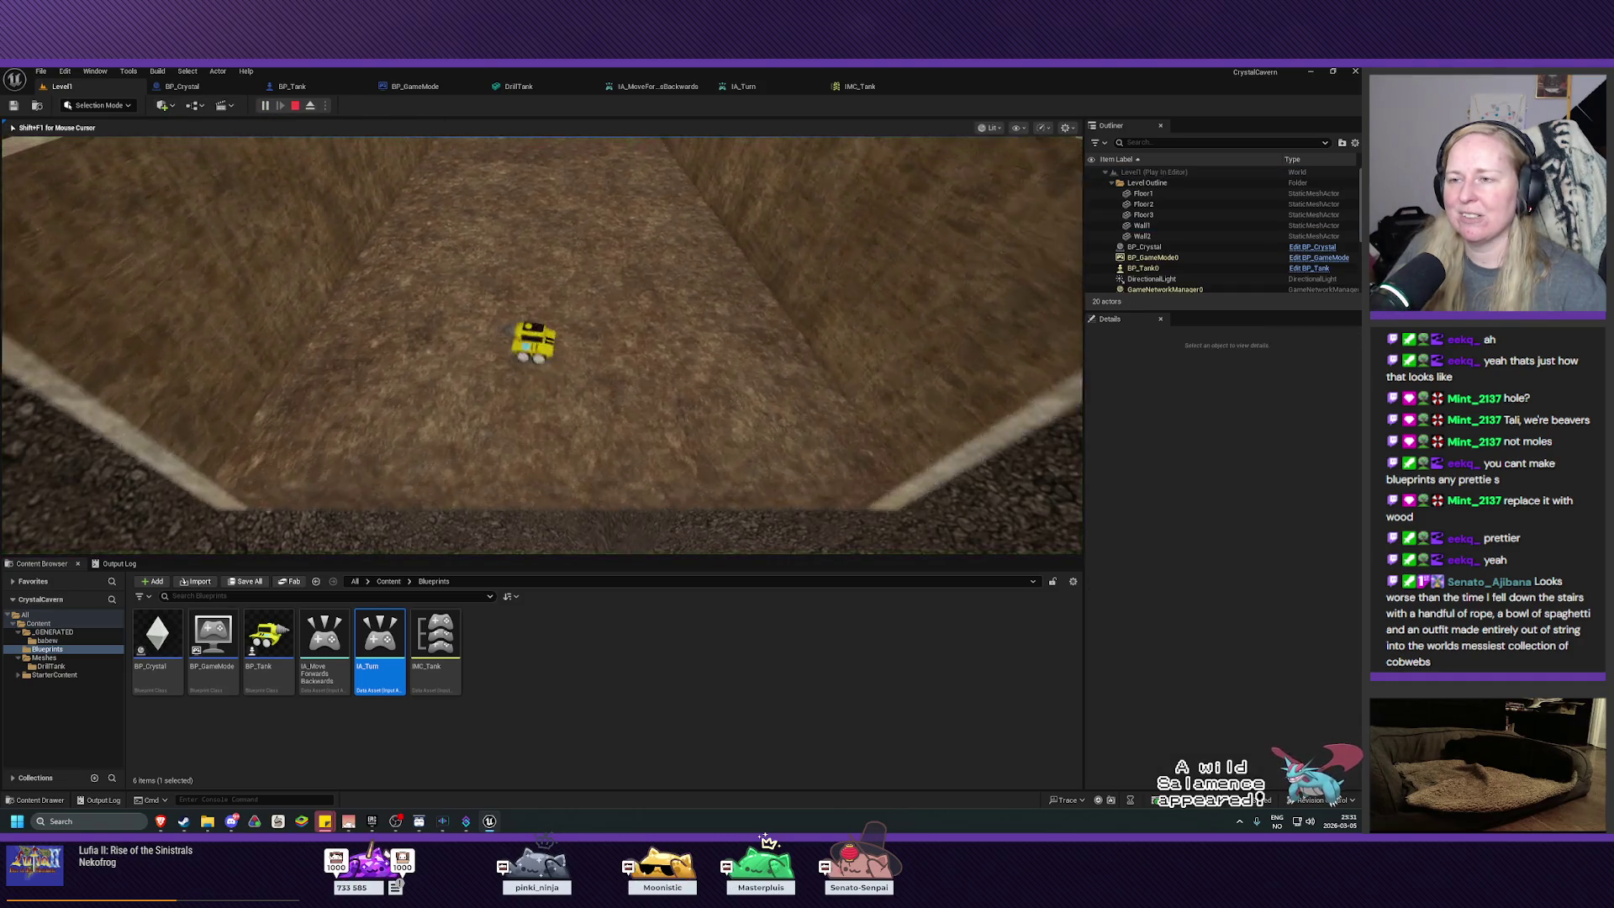
key(d)
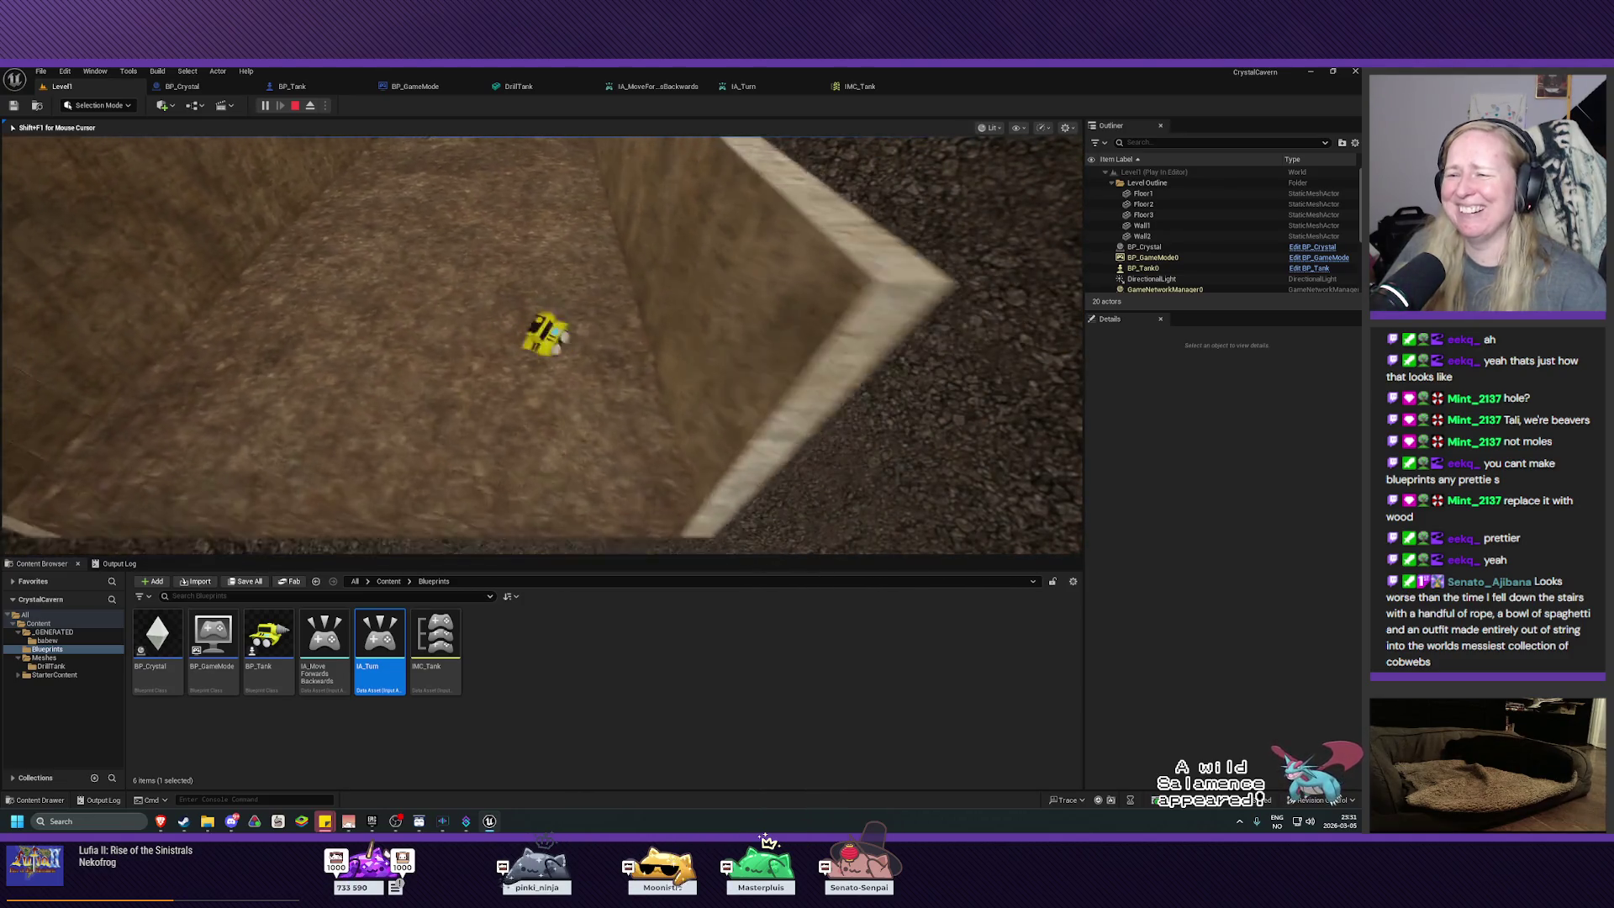
key(Escape)
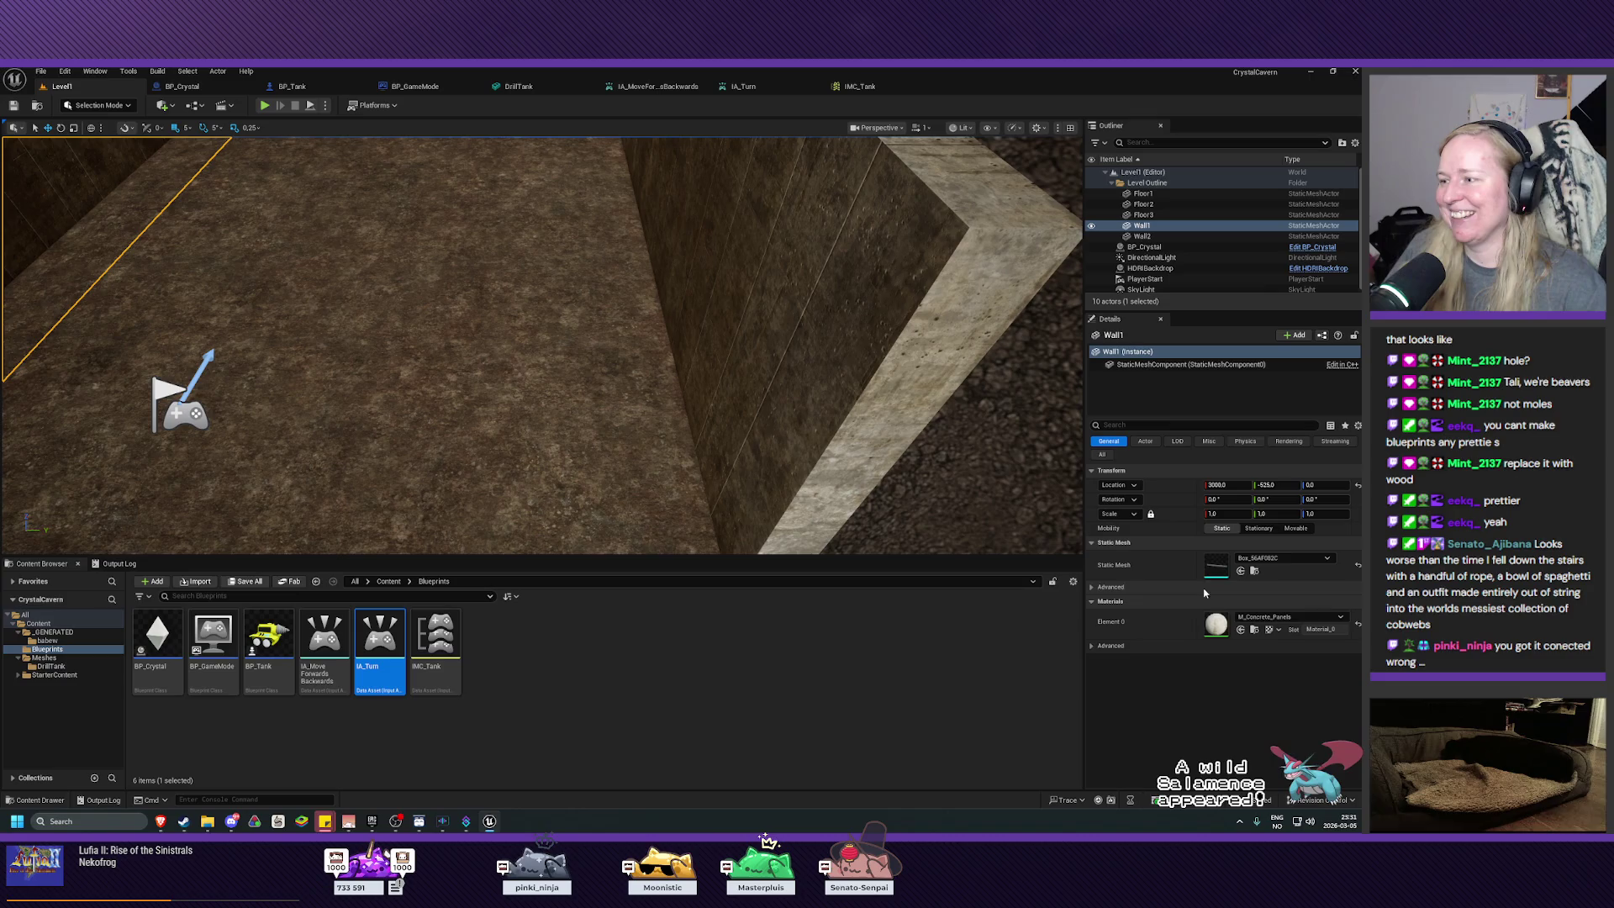
click(303, 86)
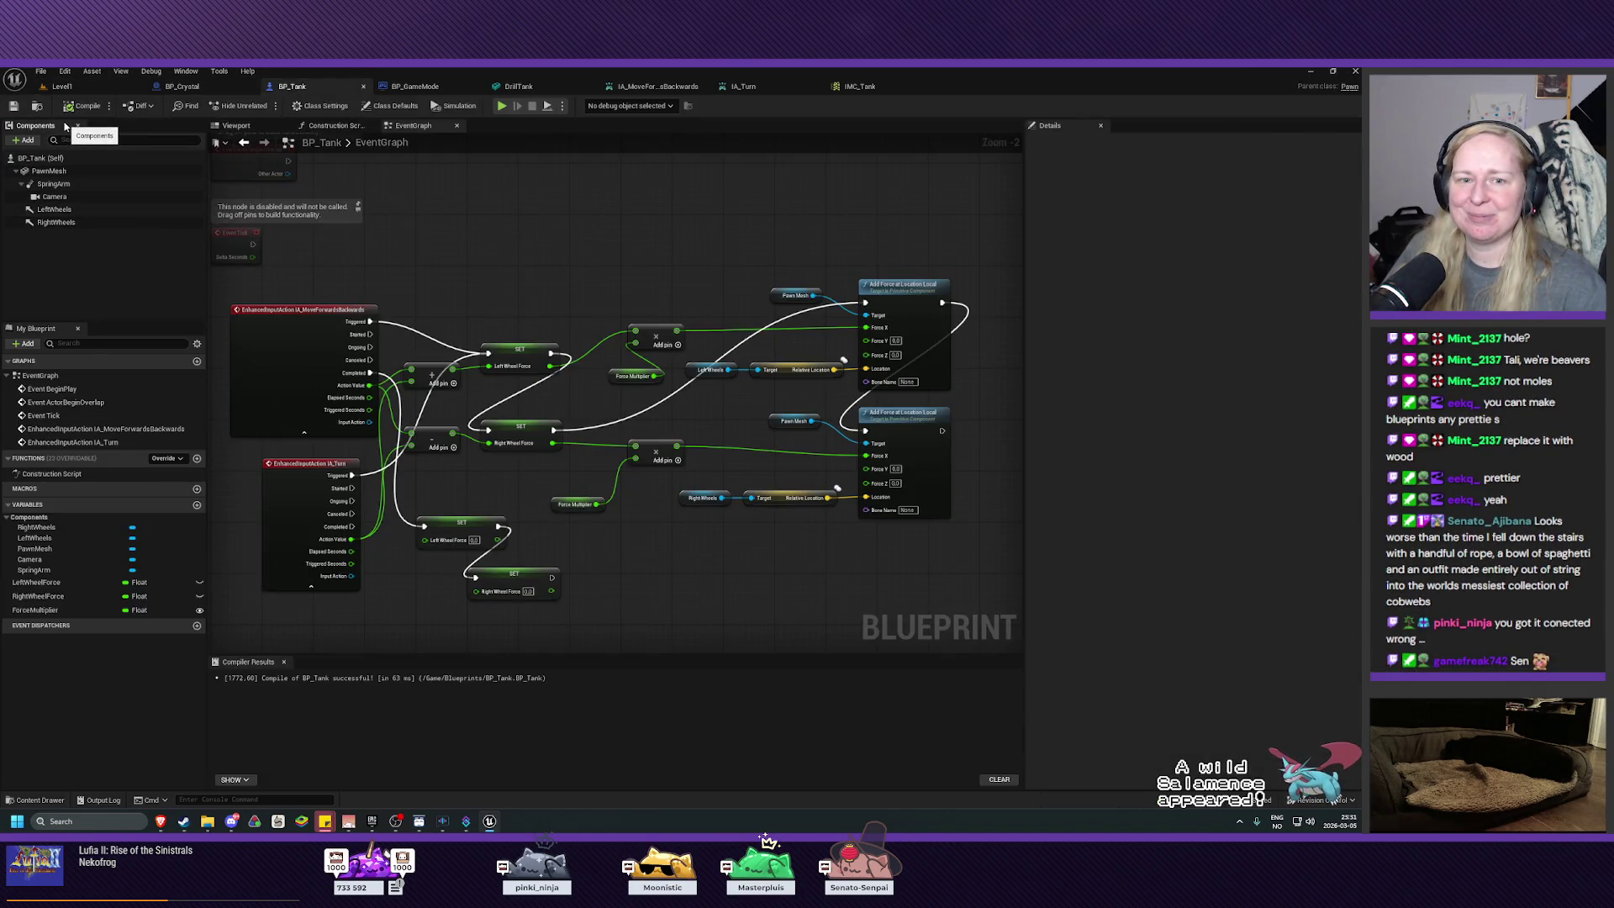
mouse_move(675, 583)
mouse_down()
mouse_move(714, 560)
mouse_move(674, 566)
mouse_up()
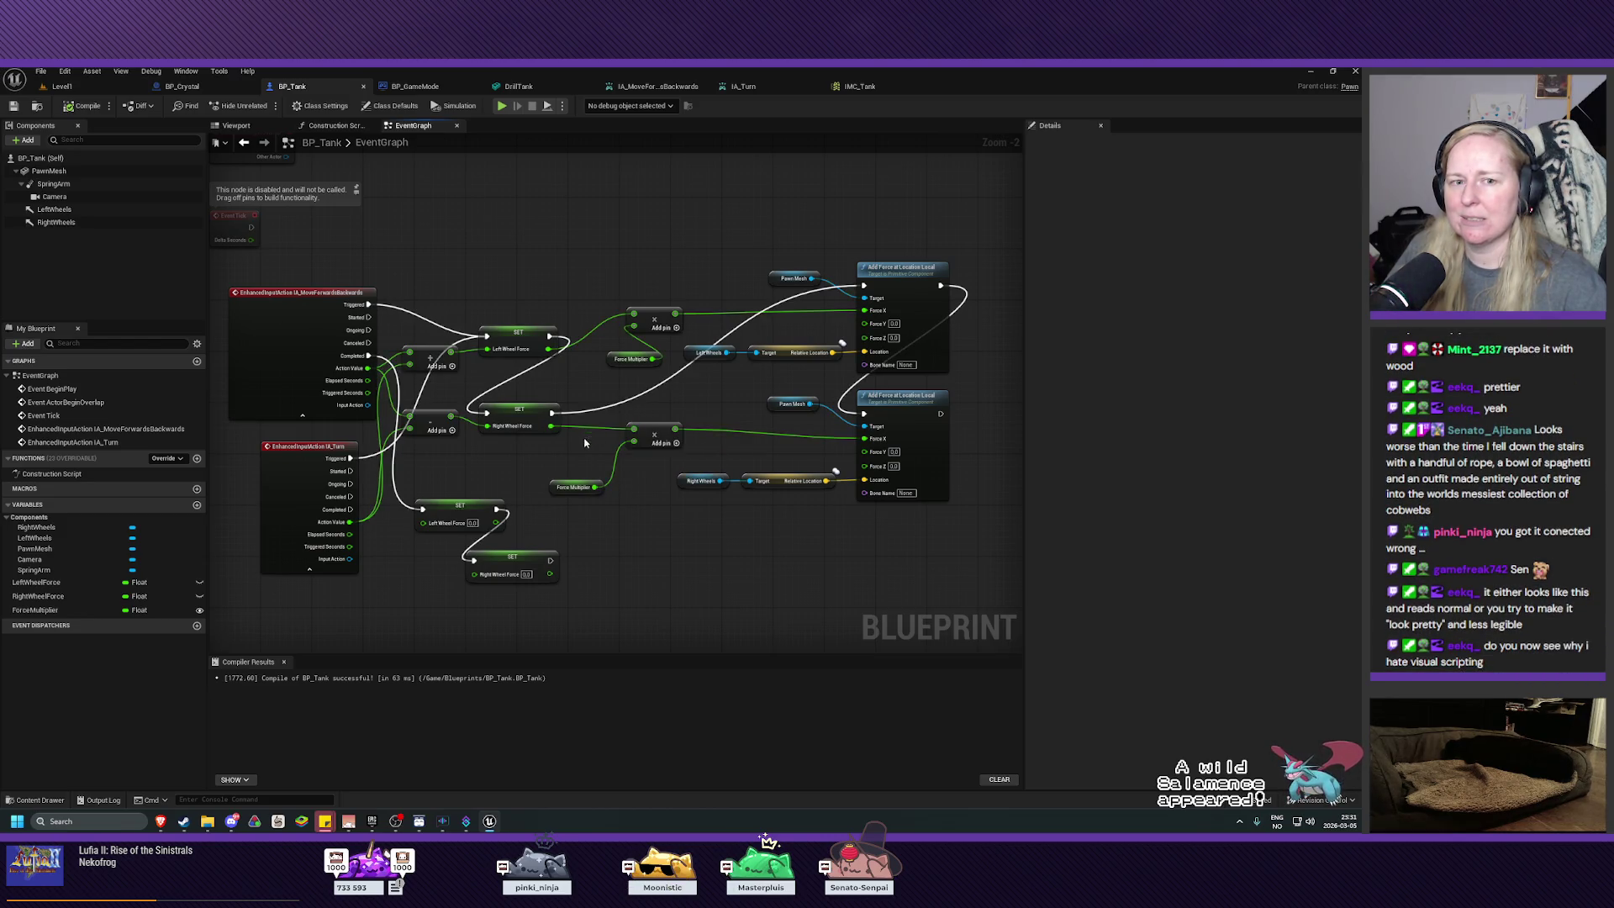
drag(576, 448, 579, 475)
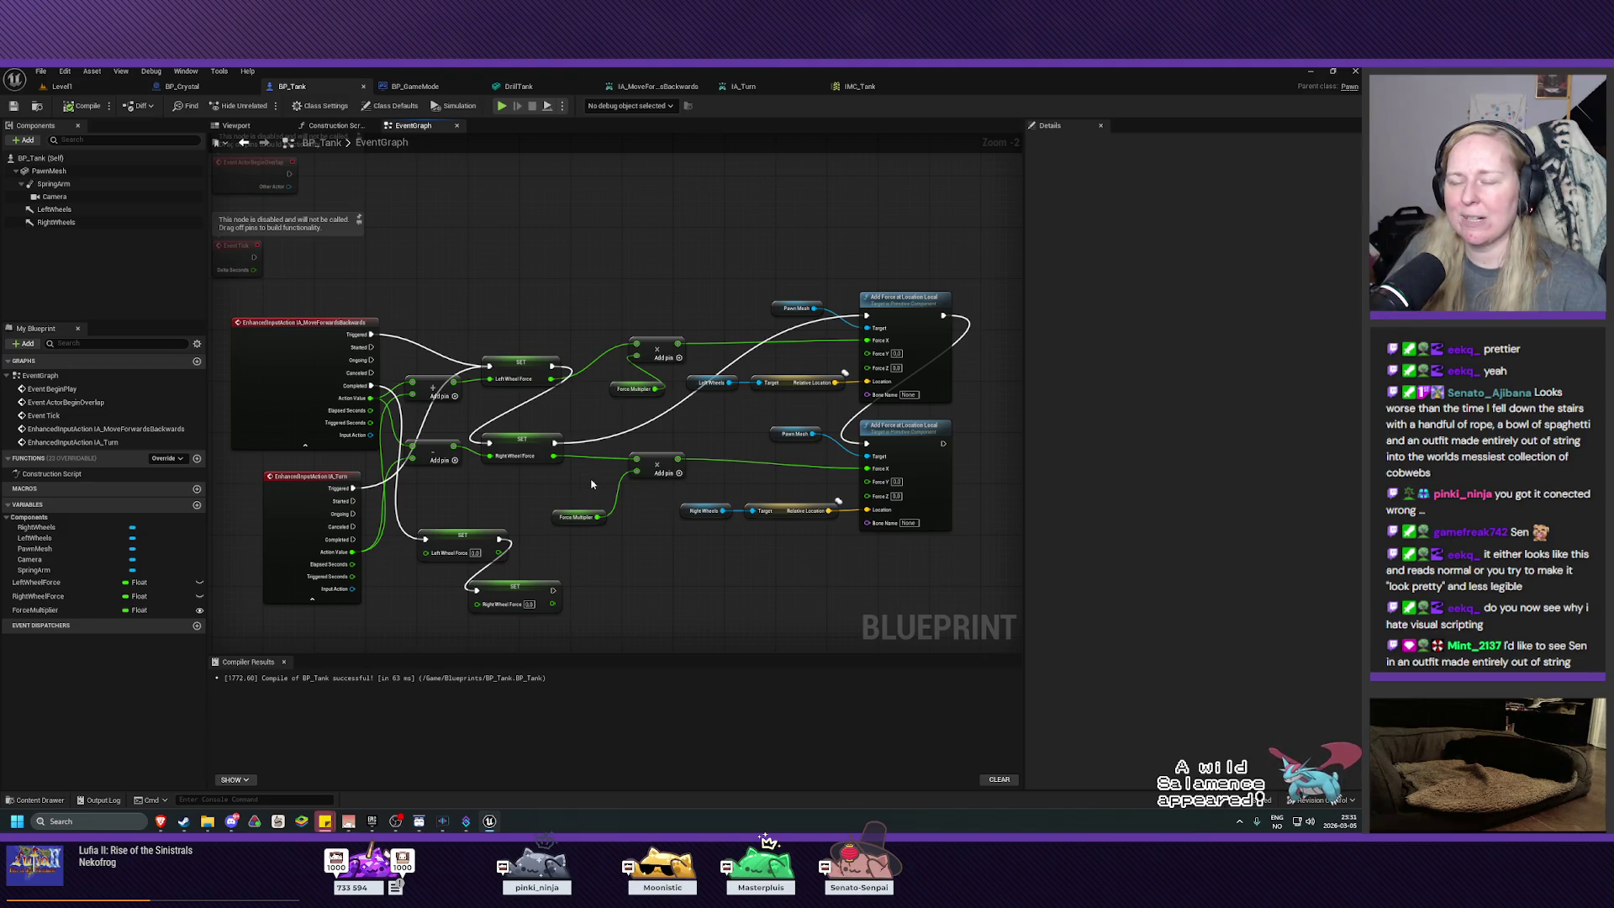
drag(592, 484, 605, 486)
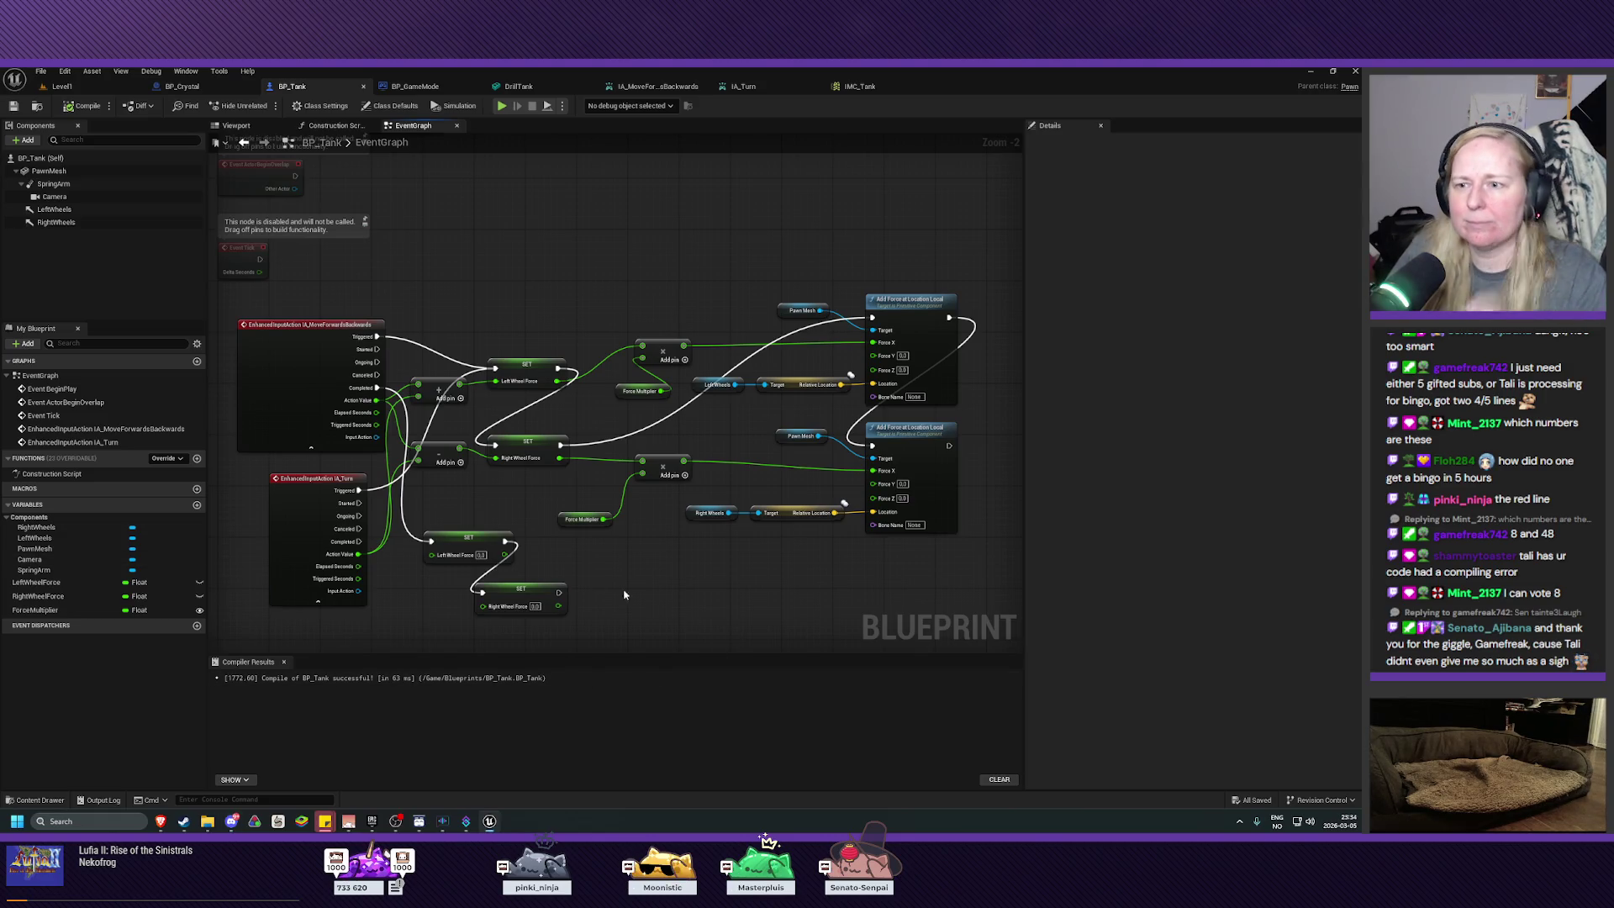
Step: Rewire the lower SET Left Wheel Force from MoveForwardsBackwards' Completed to IA_Turn's Completed
alt+click(430, 541)
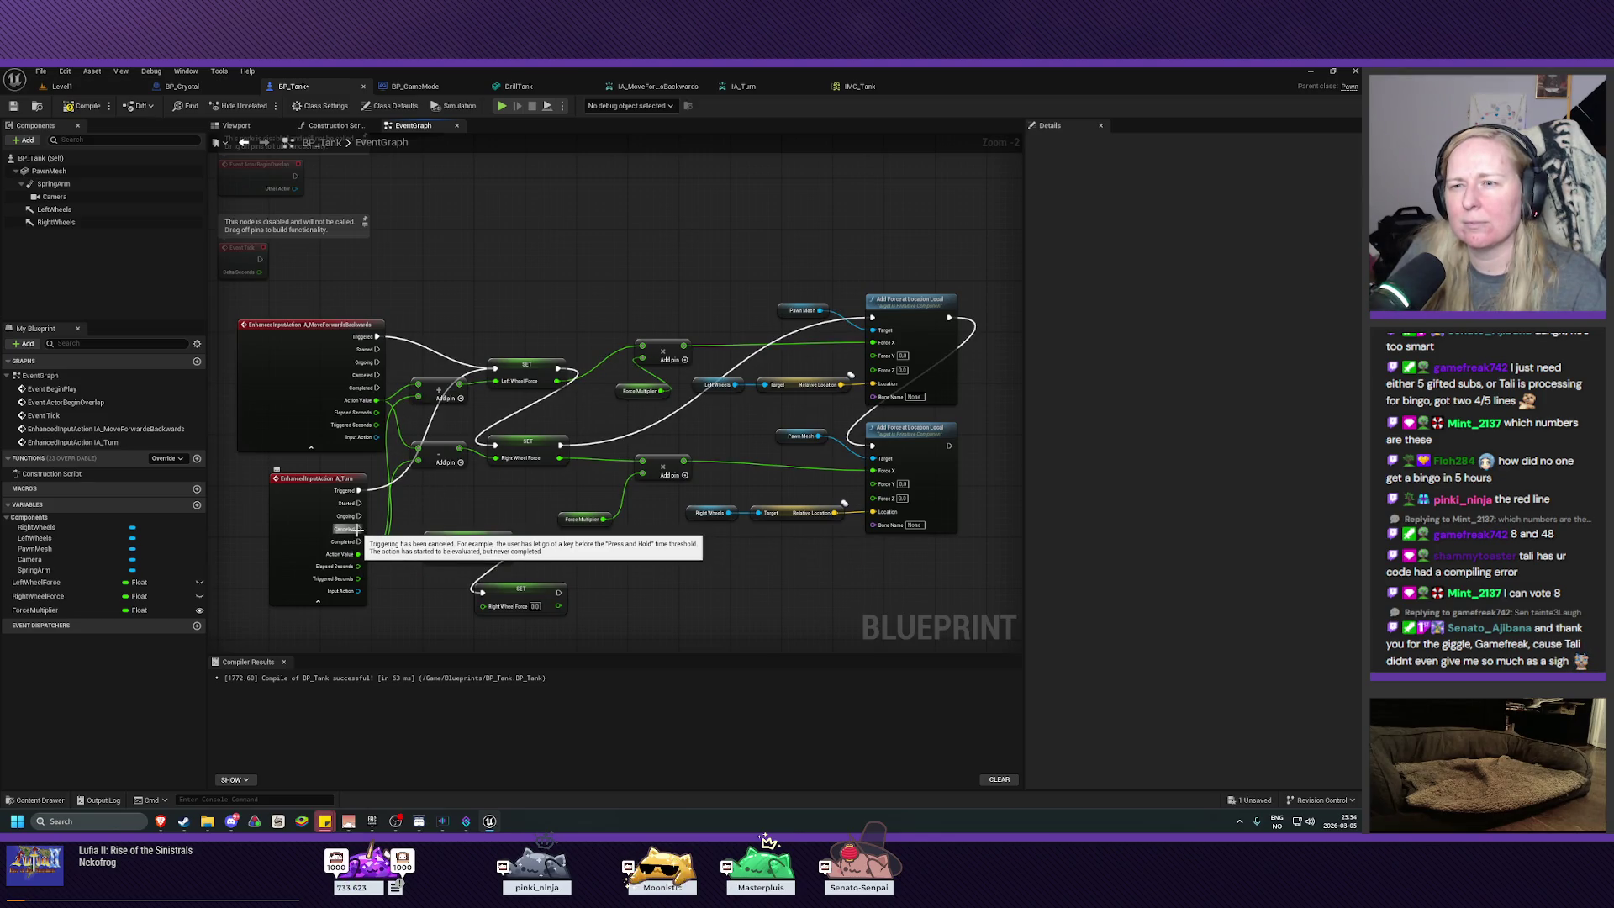
drag(357, 541, 431, 543)
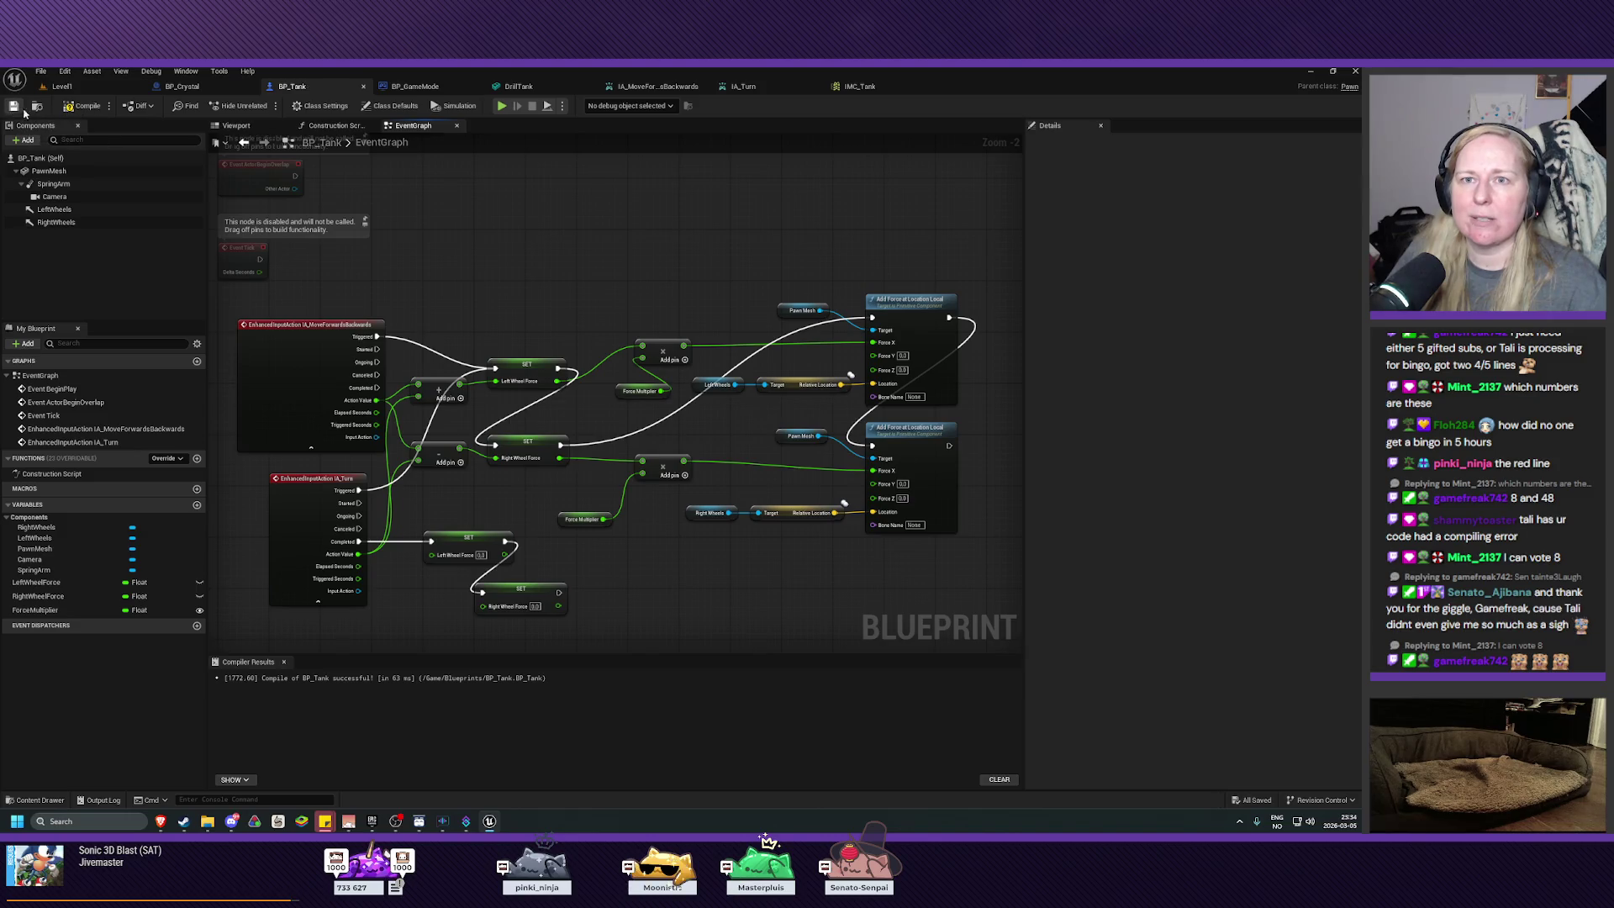
click(61, 86)
click(264, 106)
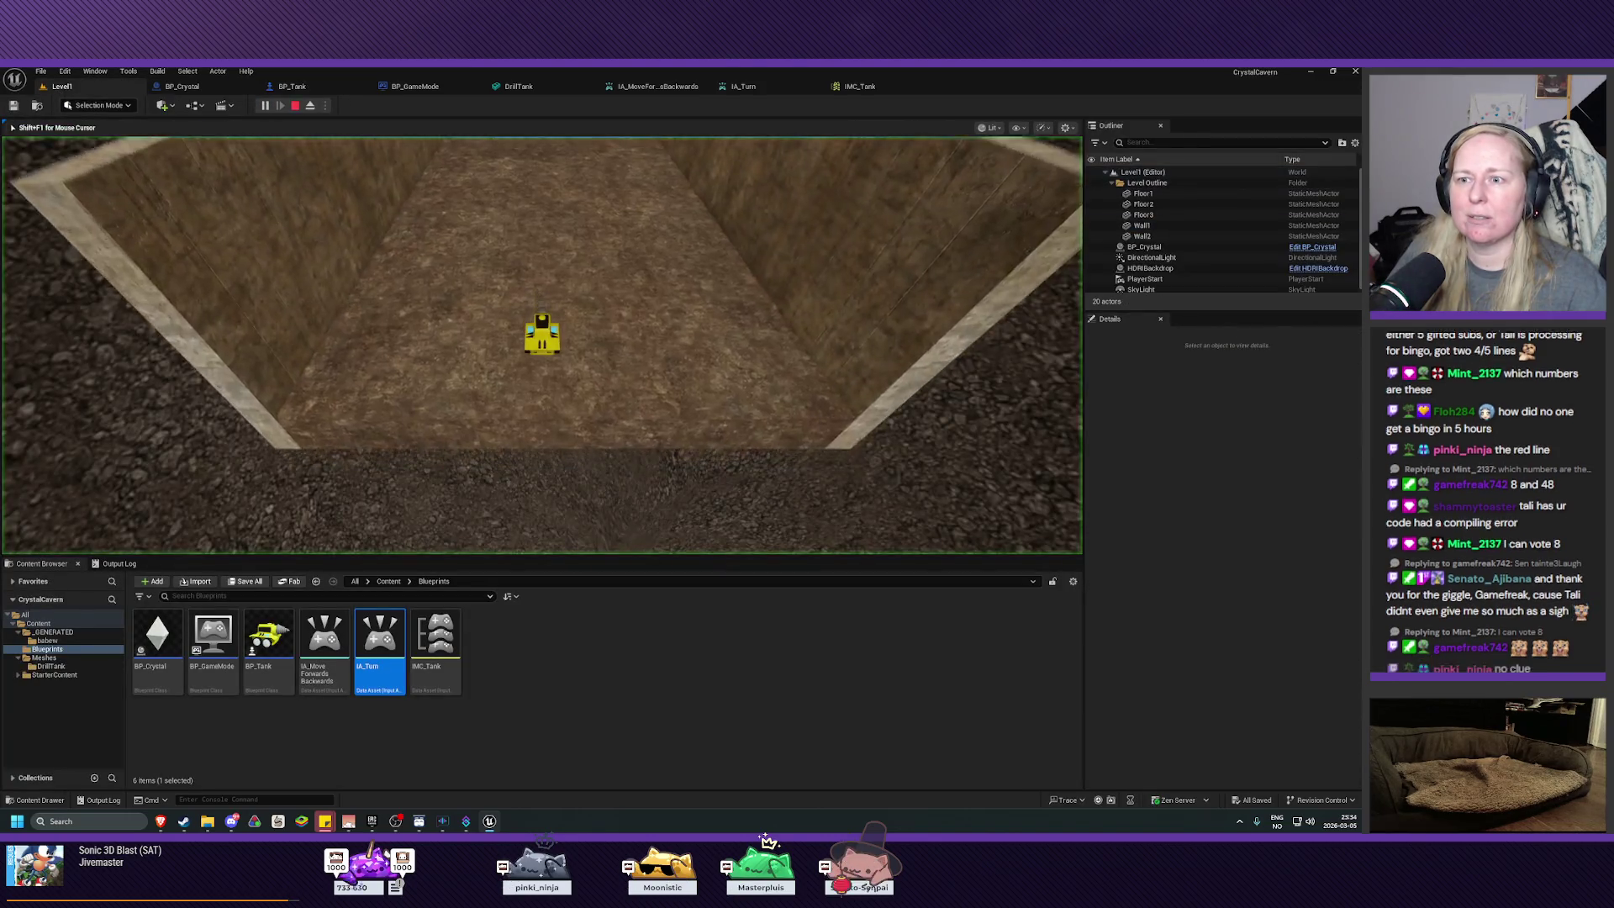
key(a)
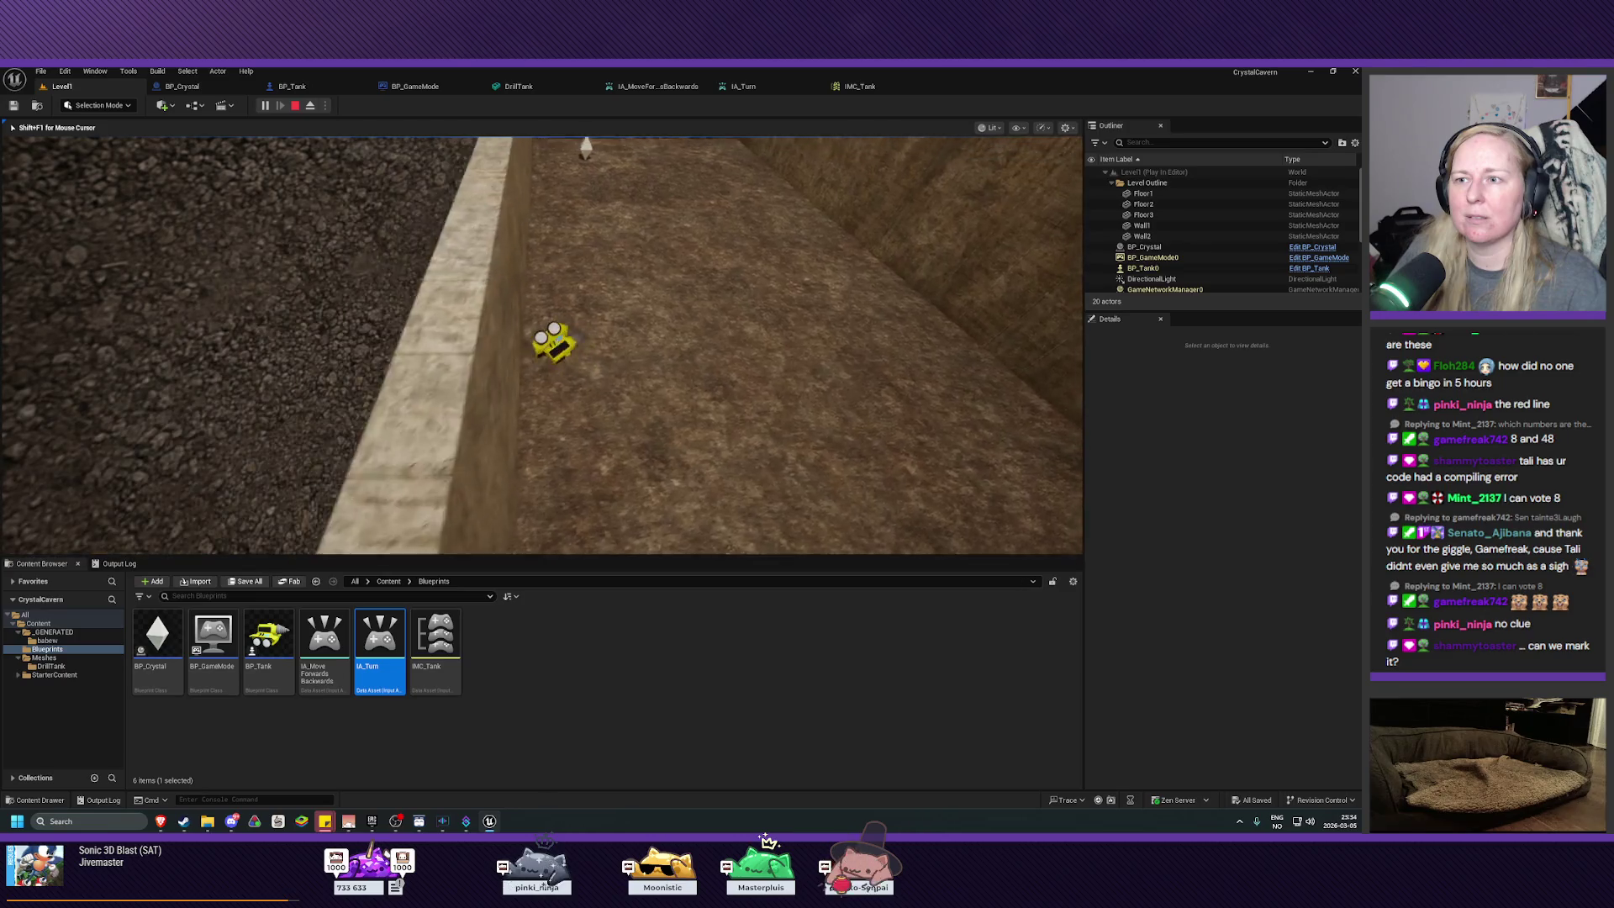
key(a)
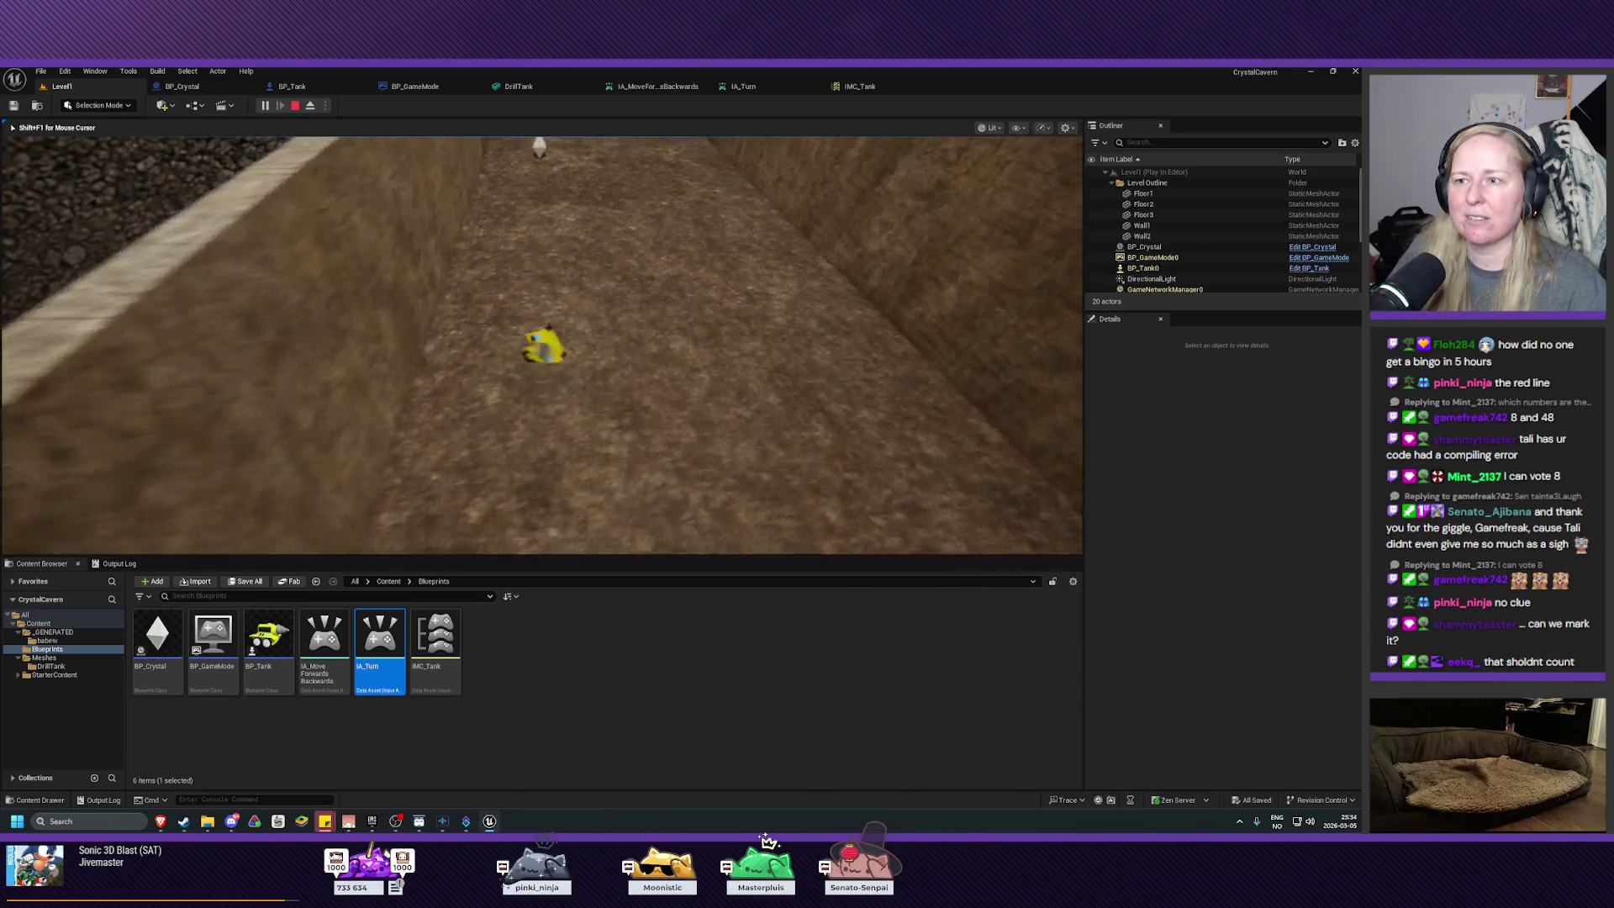
key(a)
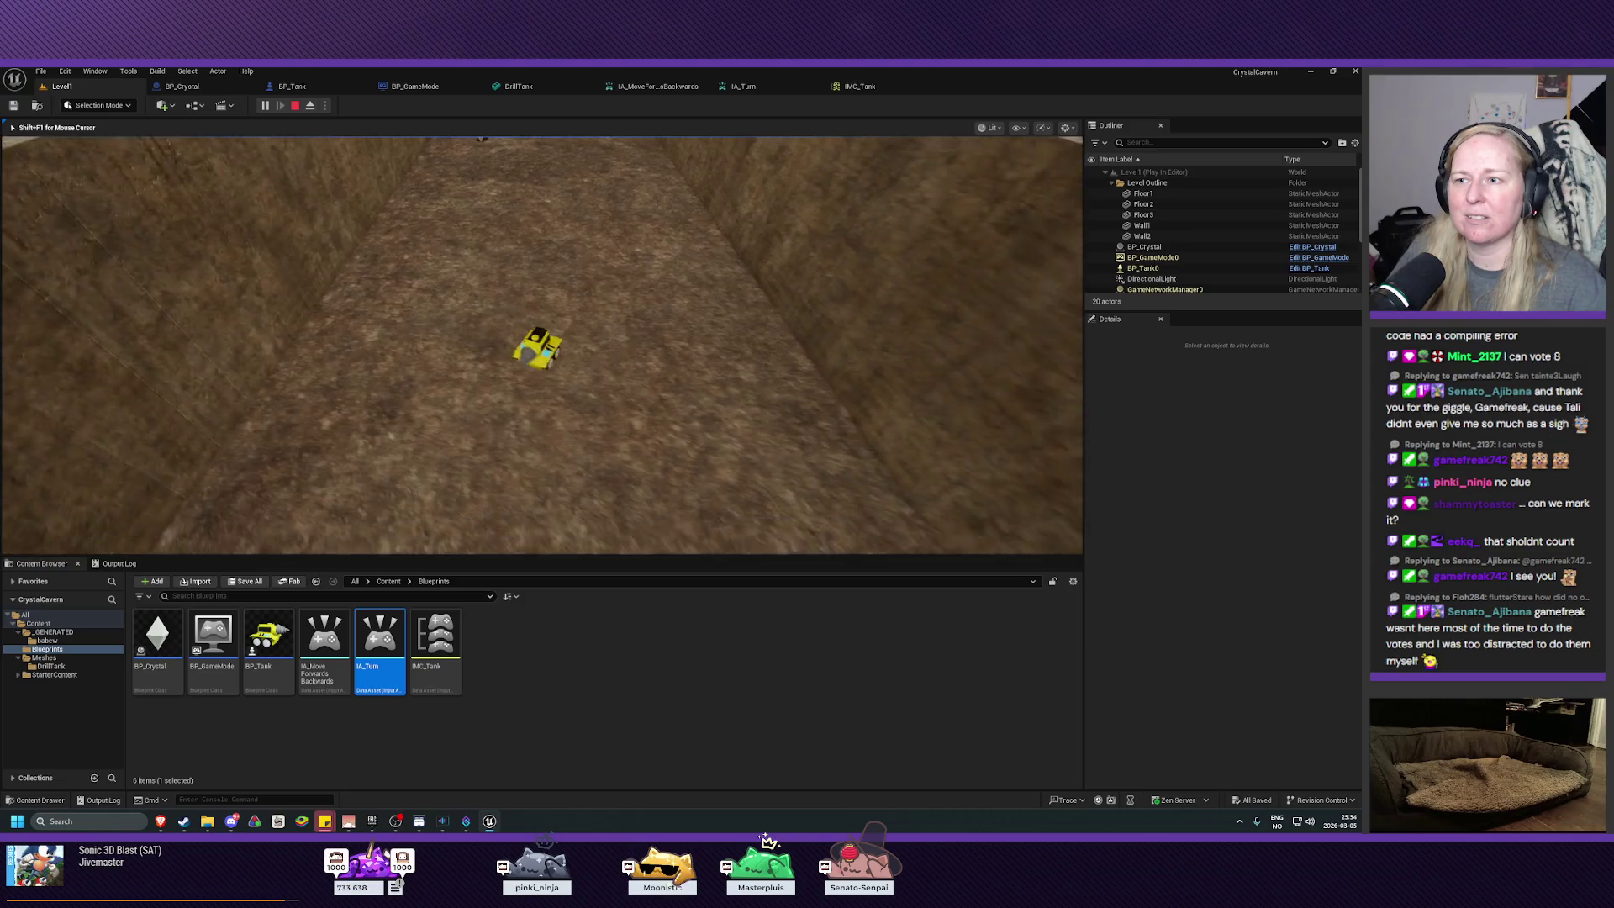
key(a)
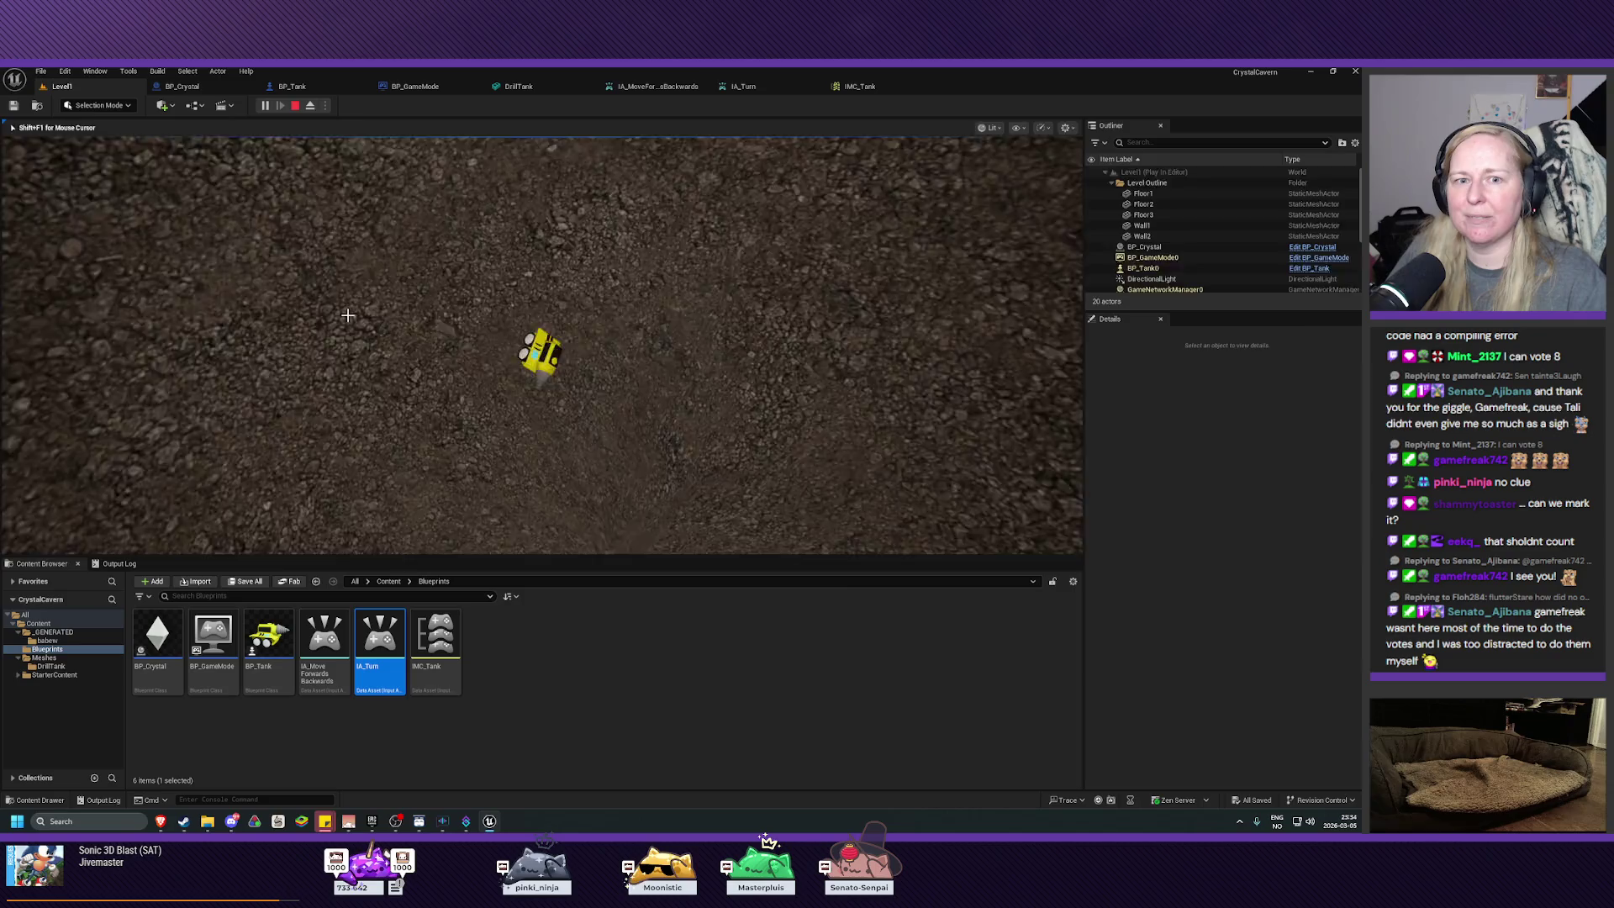
key(Escape)
click(347, 316)
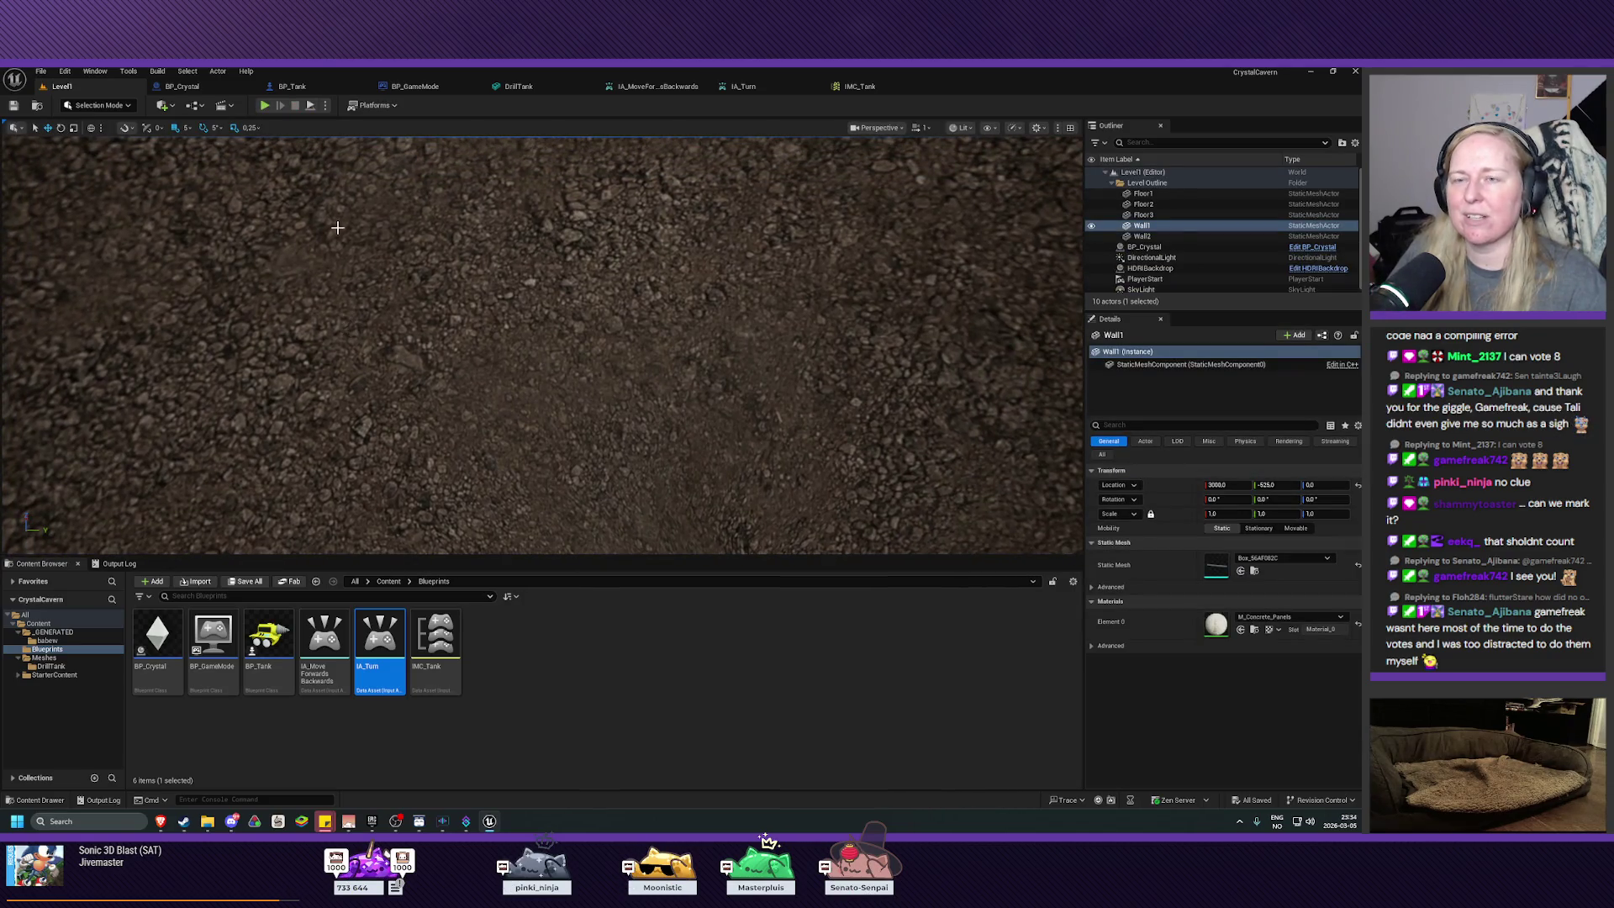
scroll(337, 227, down, 10)
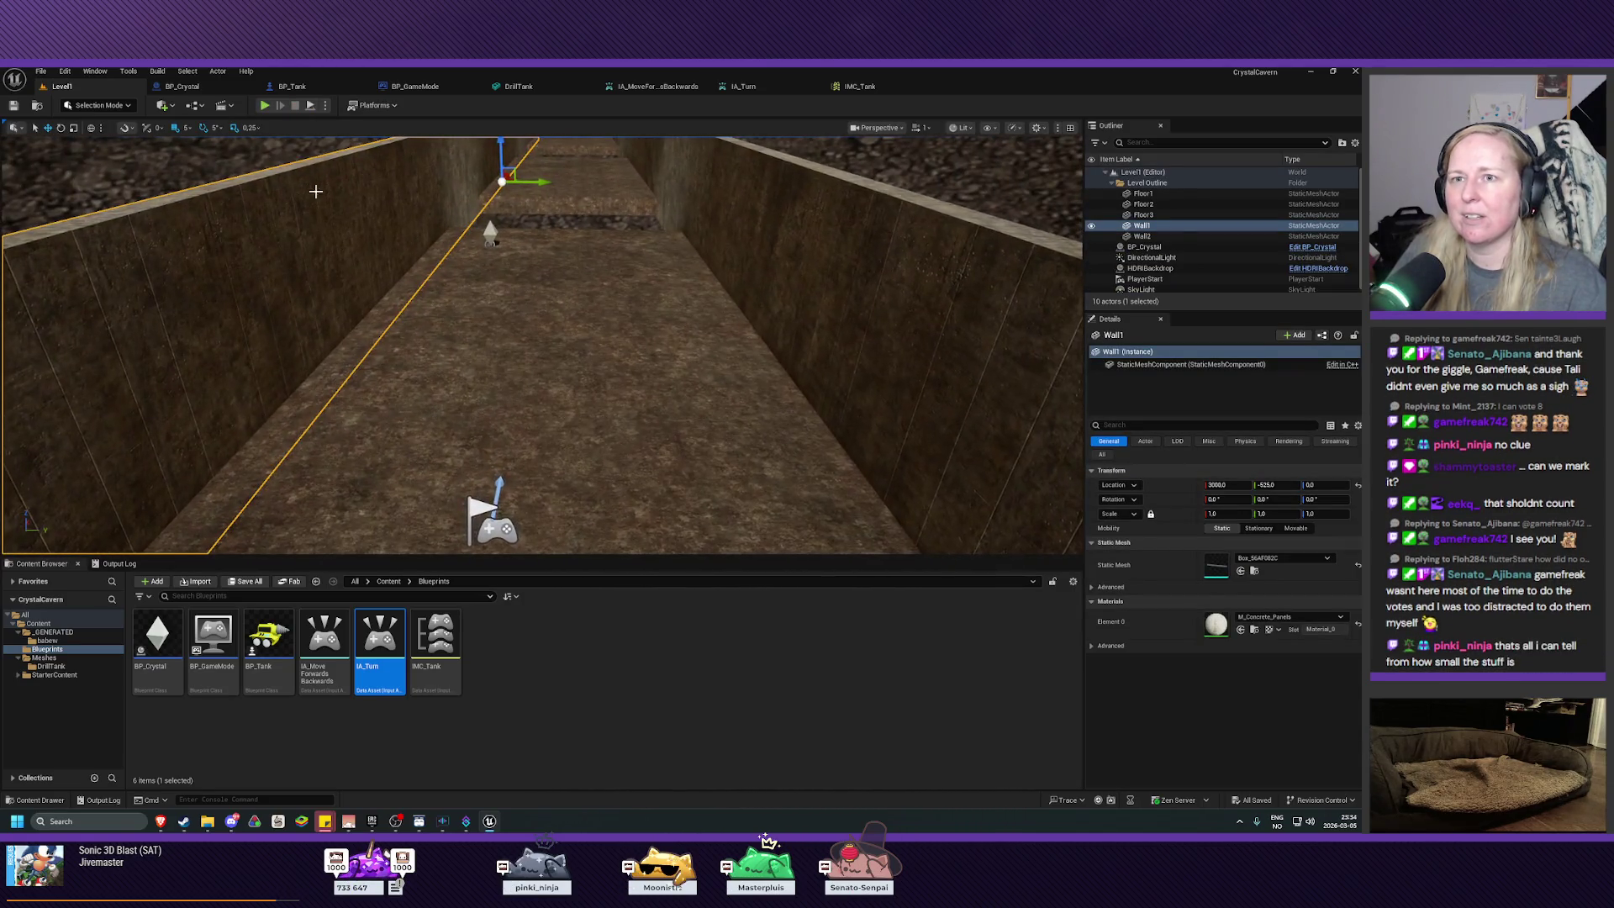
click(292, 86)
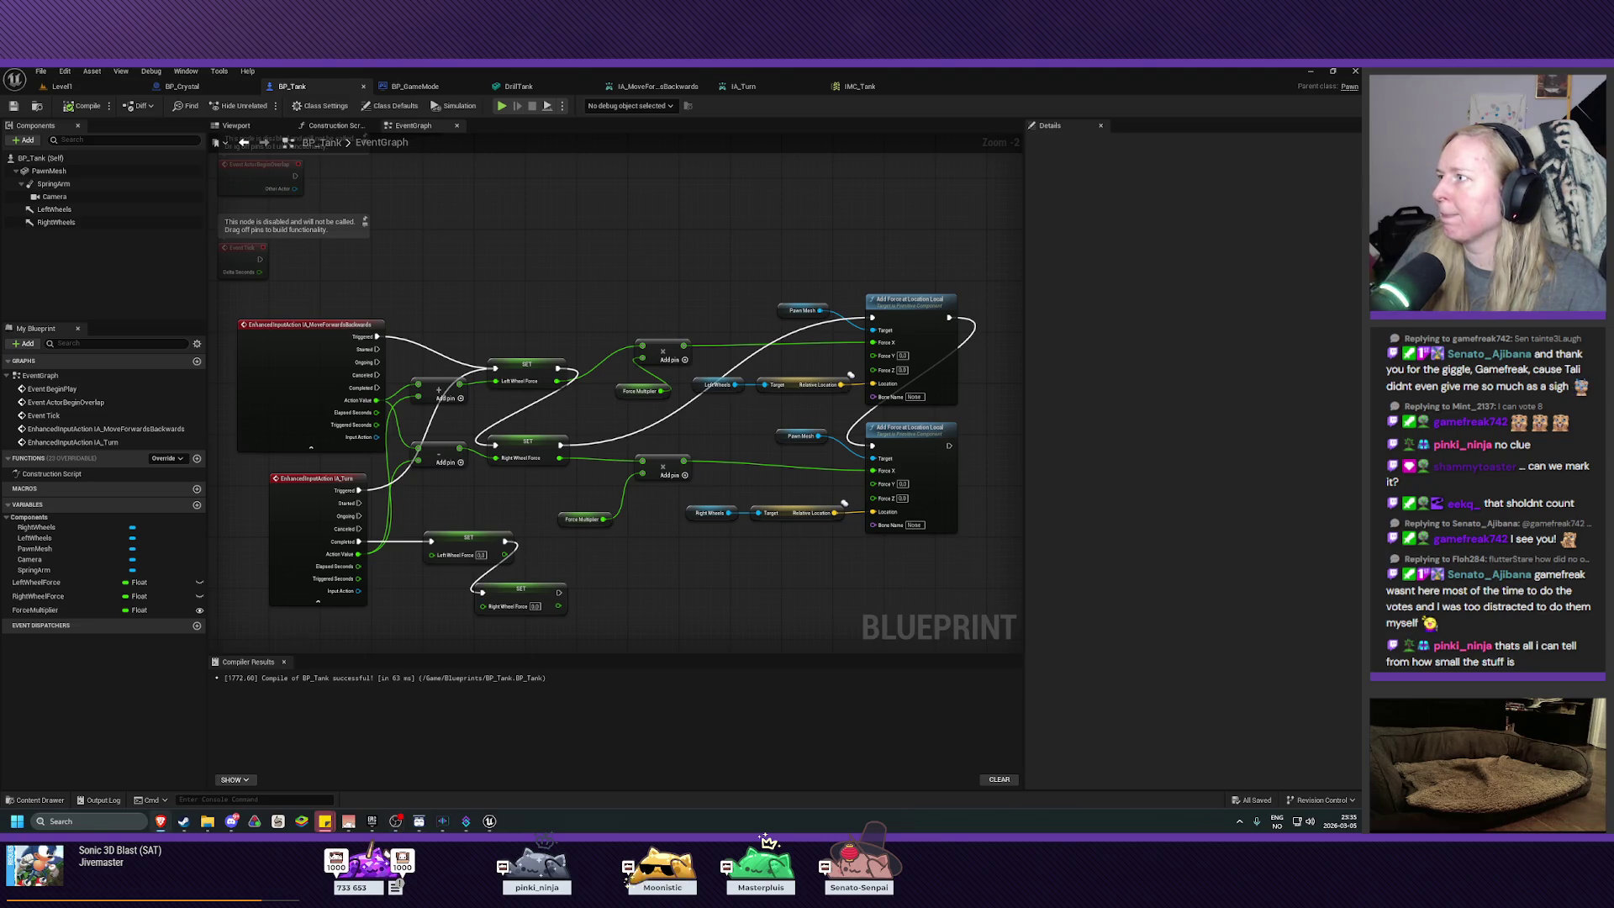
key(alt+Tab)
key(super+Up)
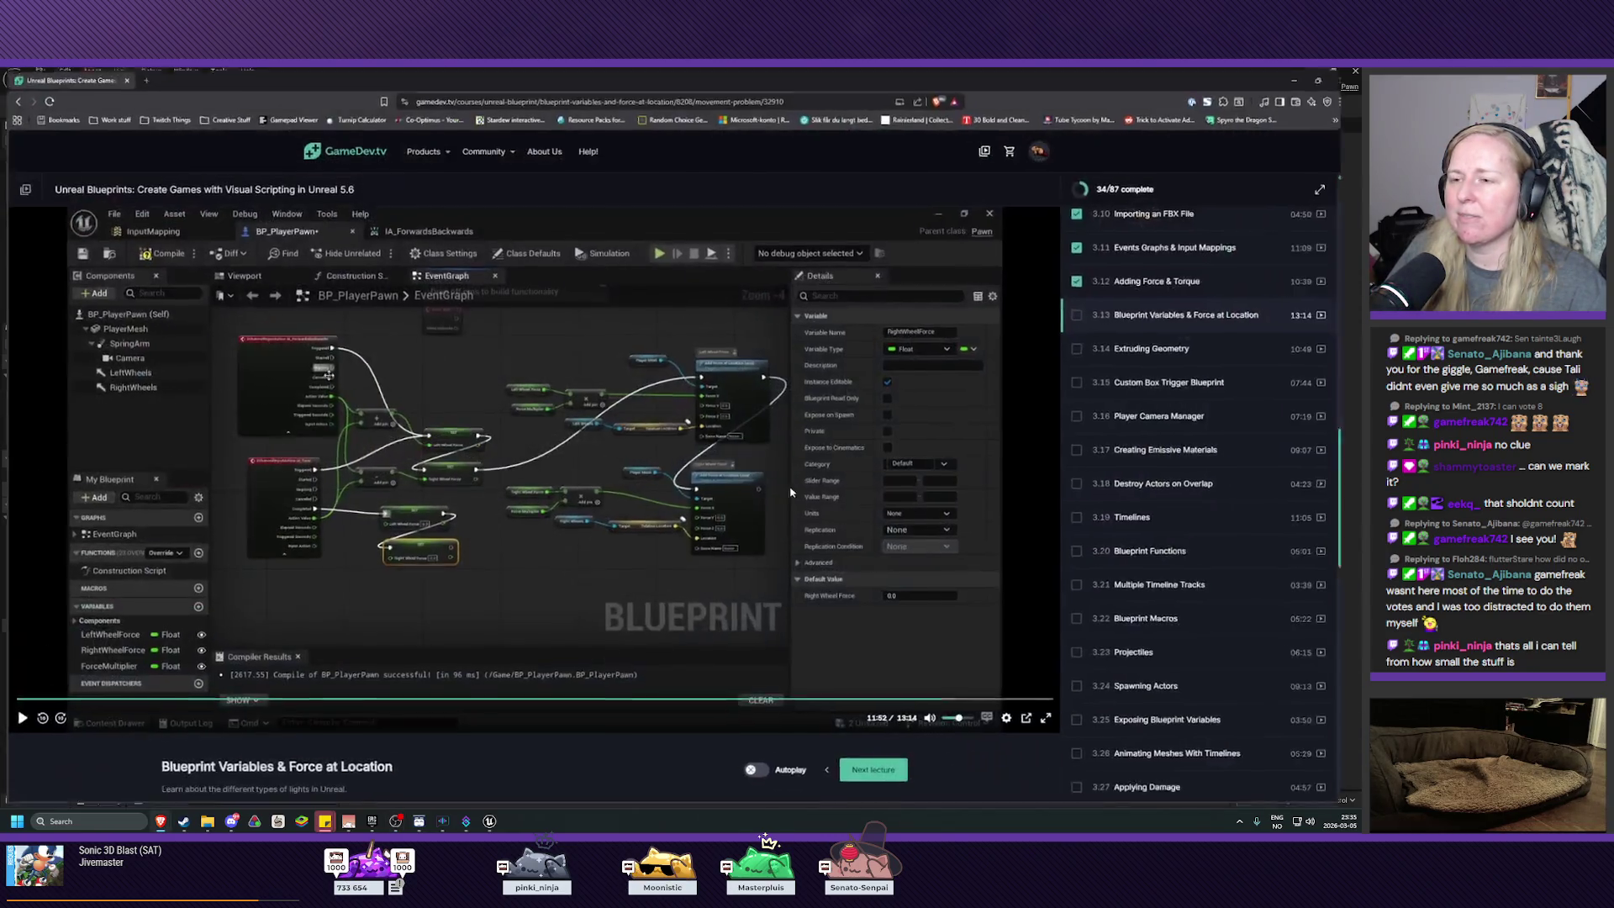
click(1045, 716)
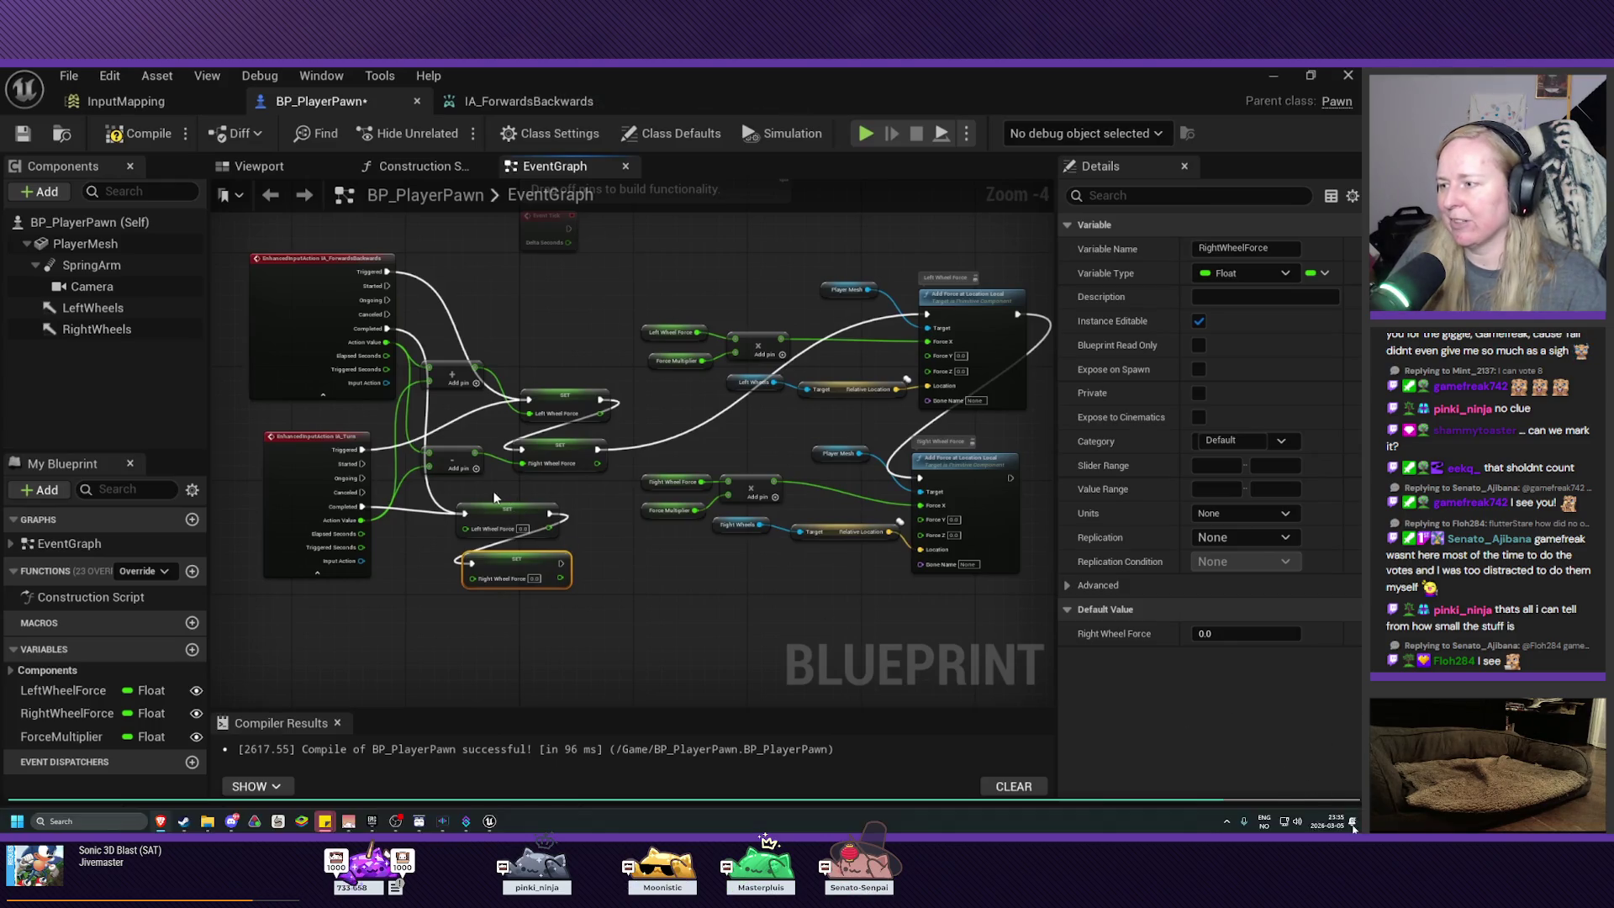
click(1352, 819)
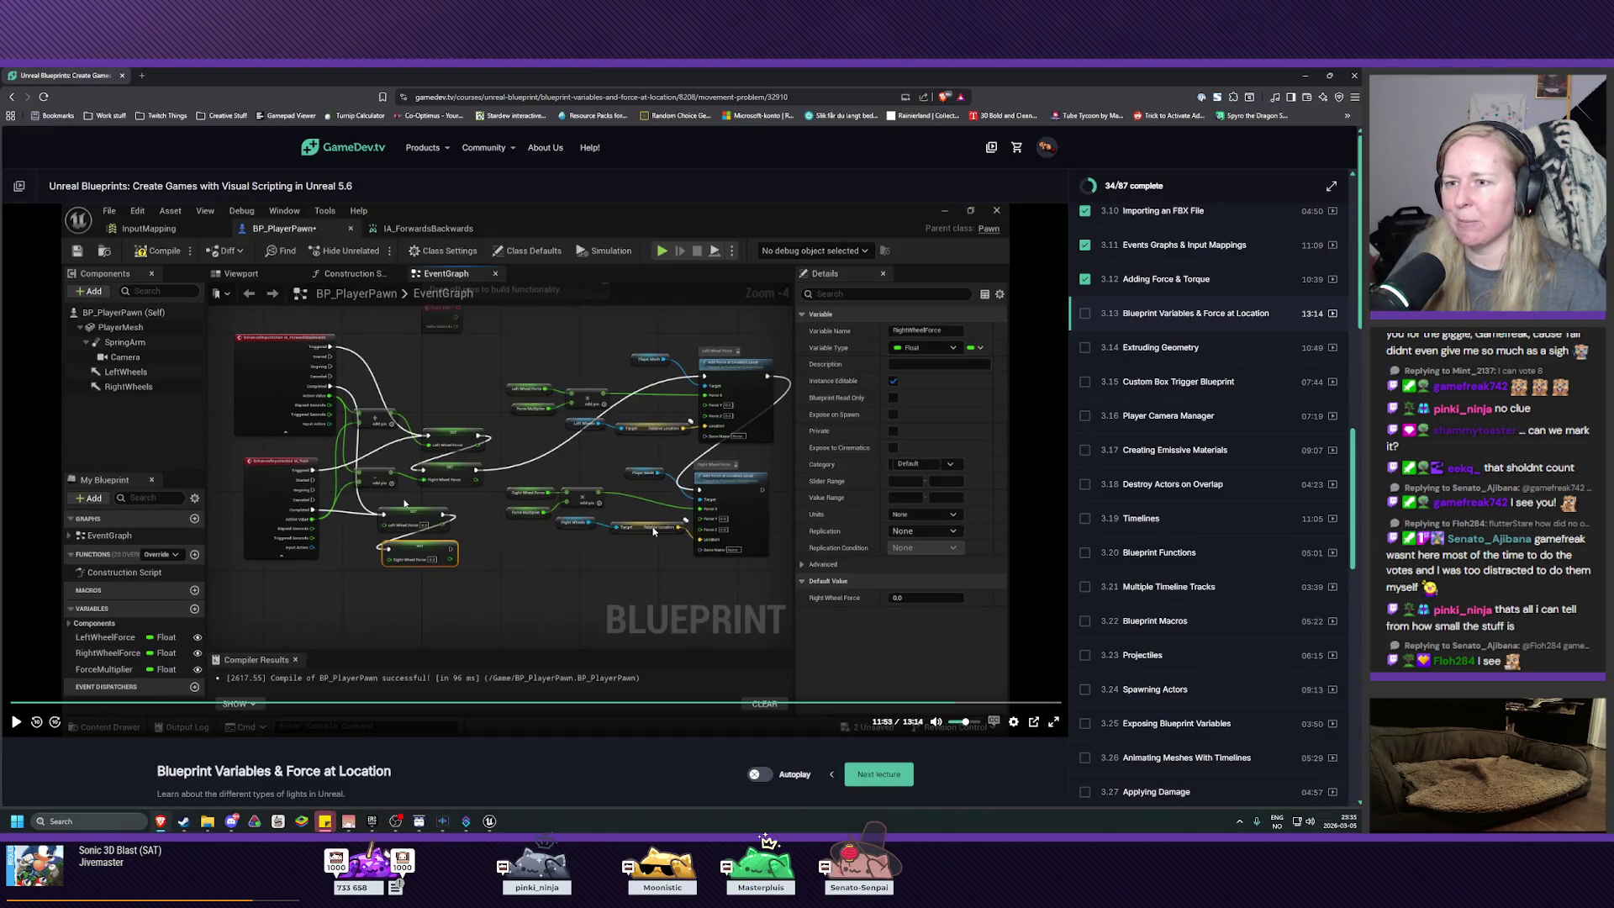
click(494, 823)
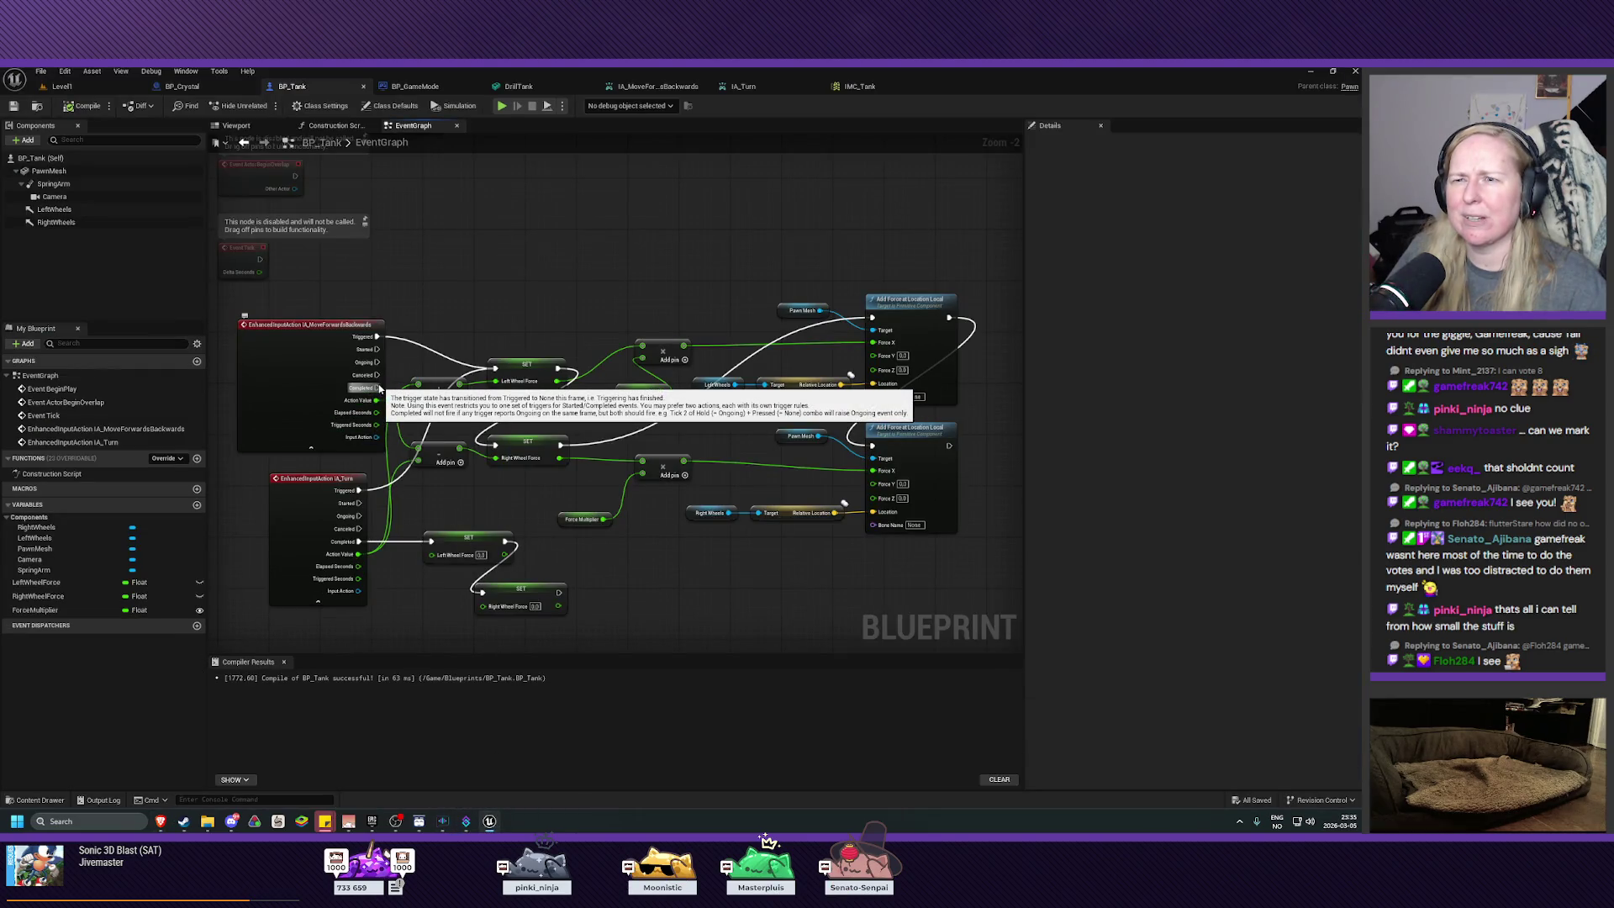
Step: Draw a new wire from the movement event node and recompile BP_Tank
mouse_move(378, 423)
mouse_down()
mouse_move(383, 393)
mouse_move(431, 541)
mouse_up()
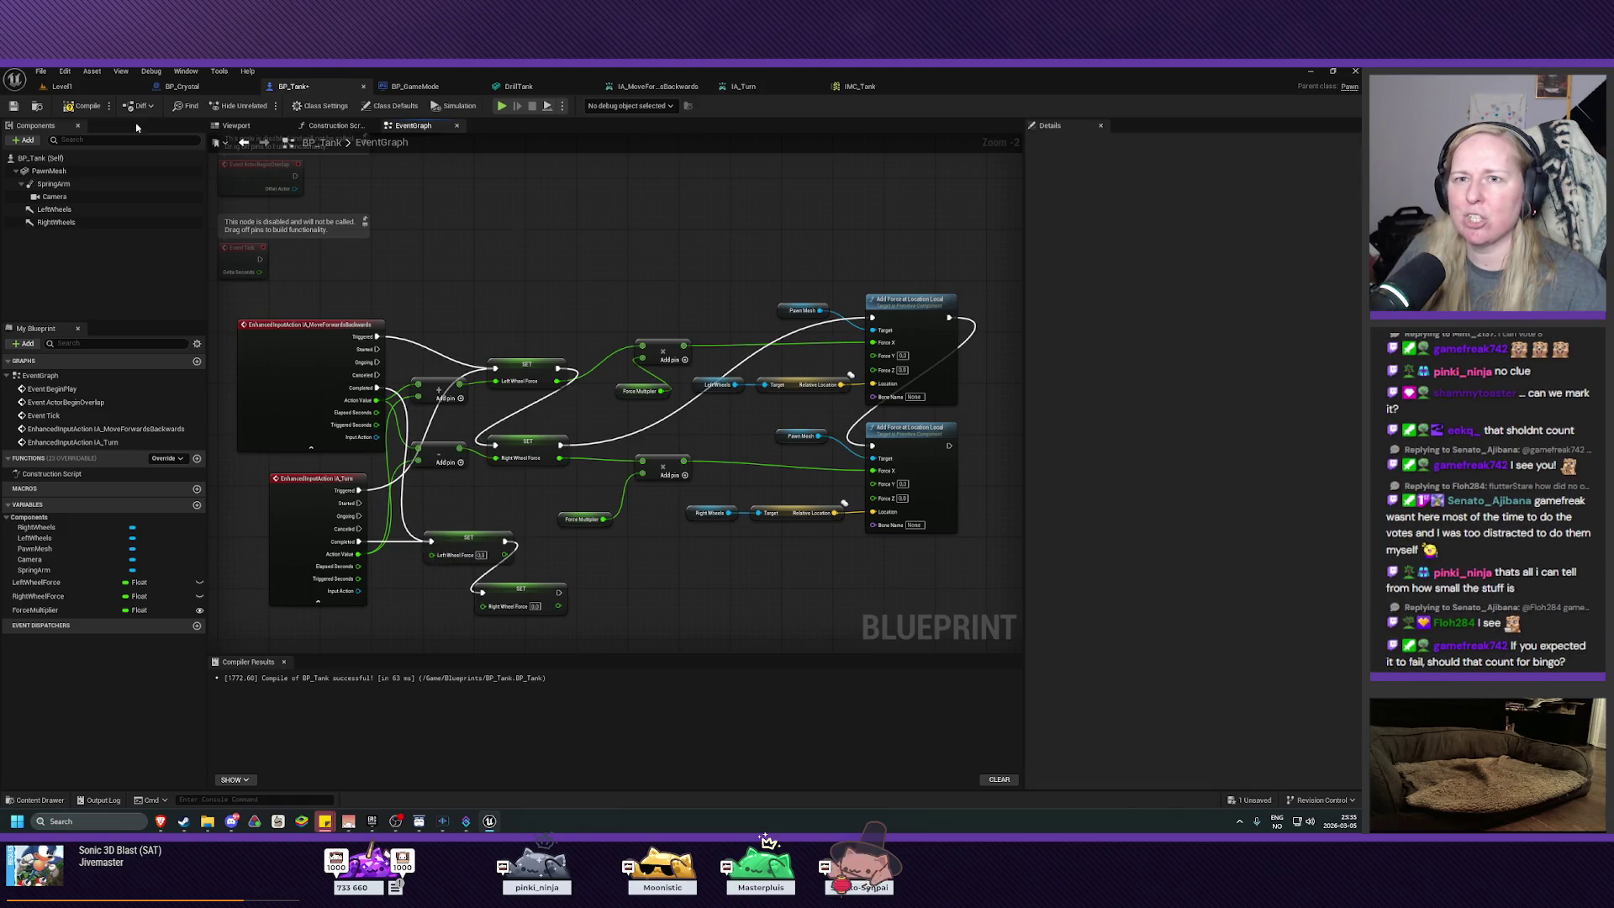
click(82, 106)
click(62, 86)
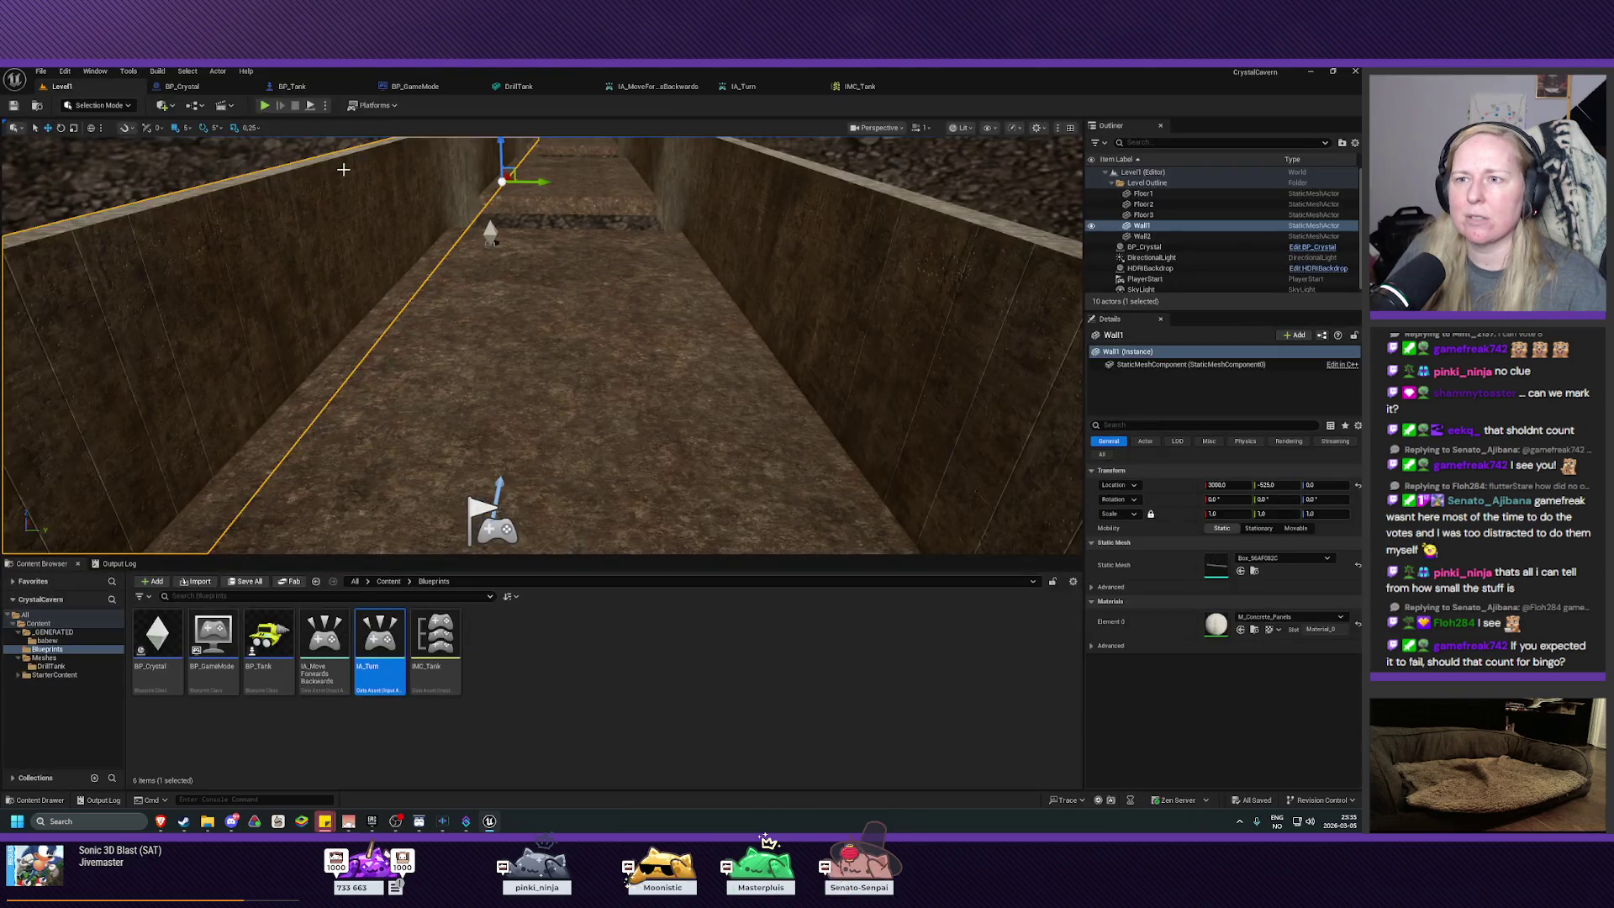
Step: Play Level1 and drive the tank around the cave with W, A and D, then stop
click(264, 105)
key(a)
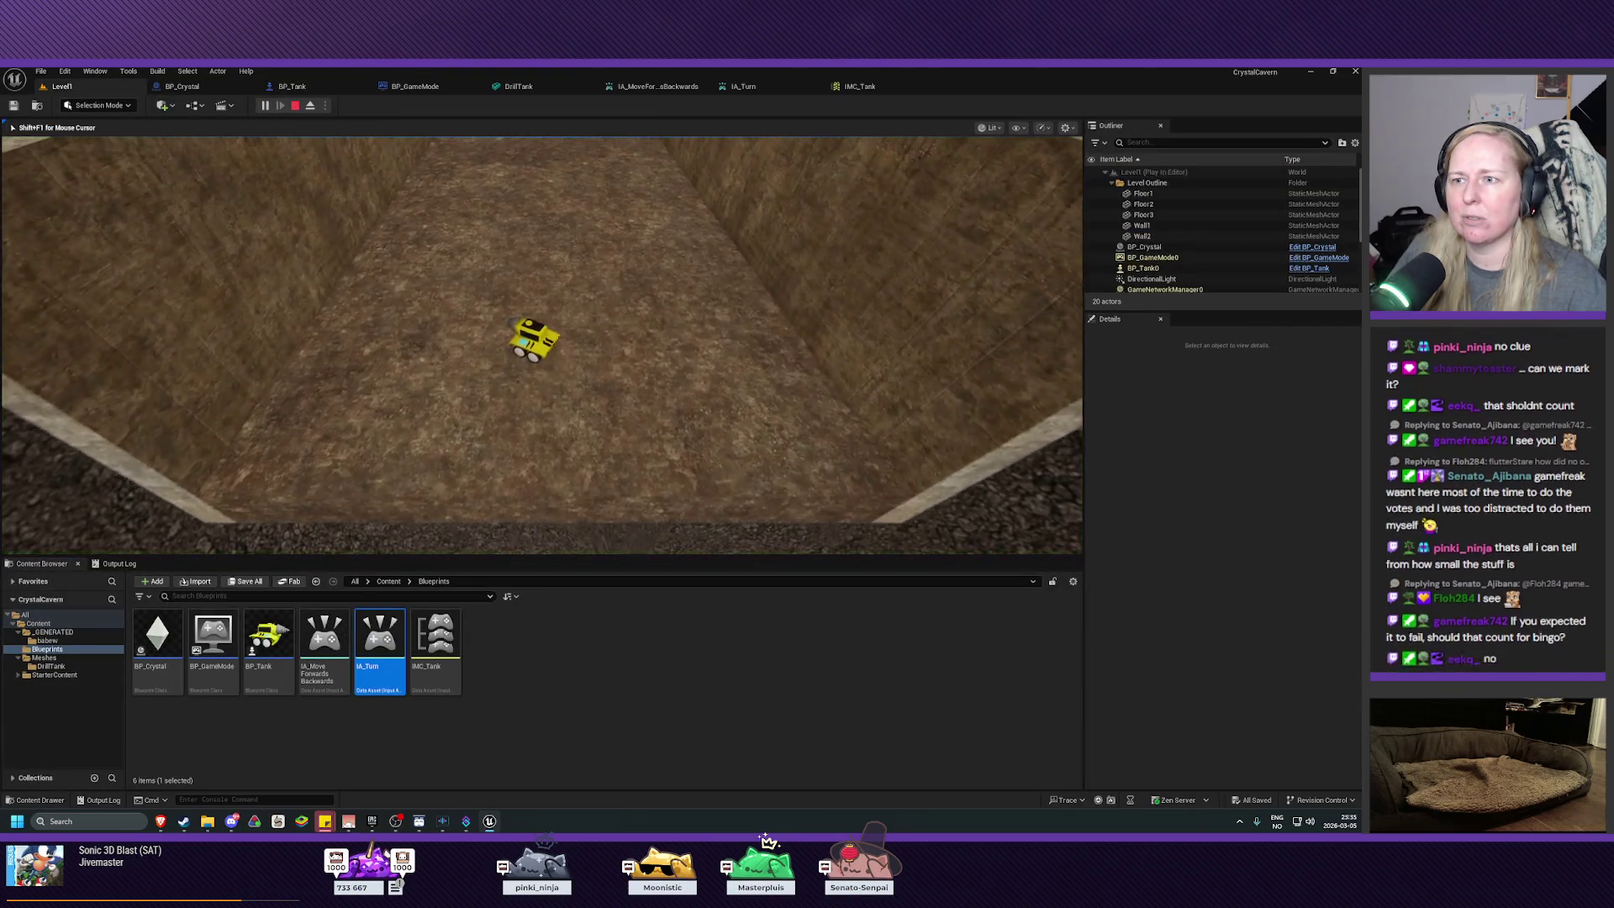
key(w)
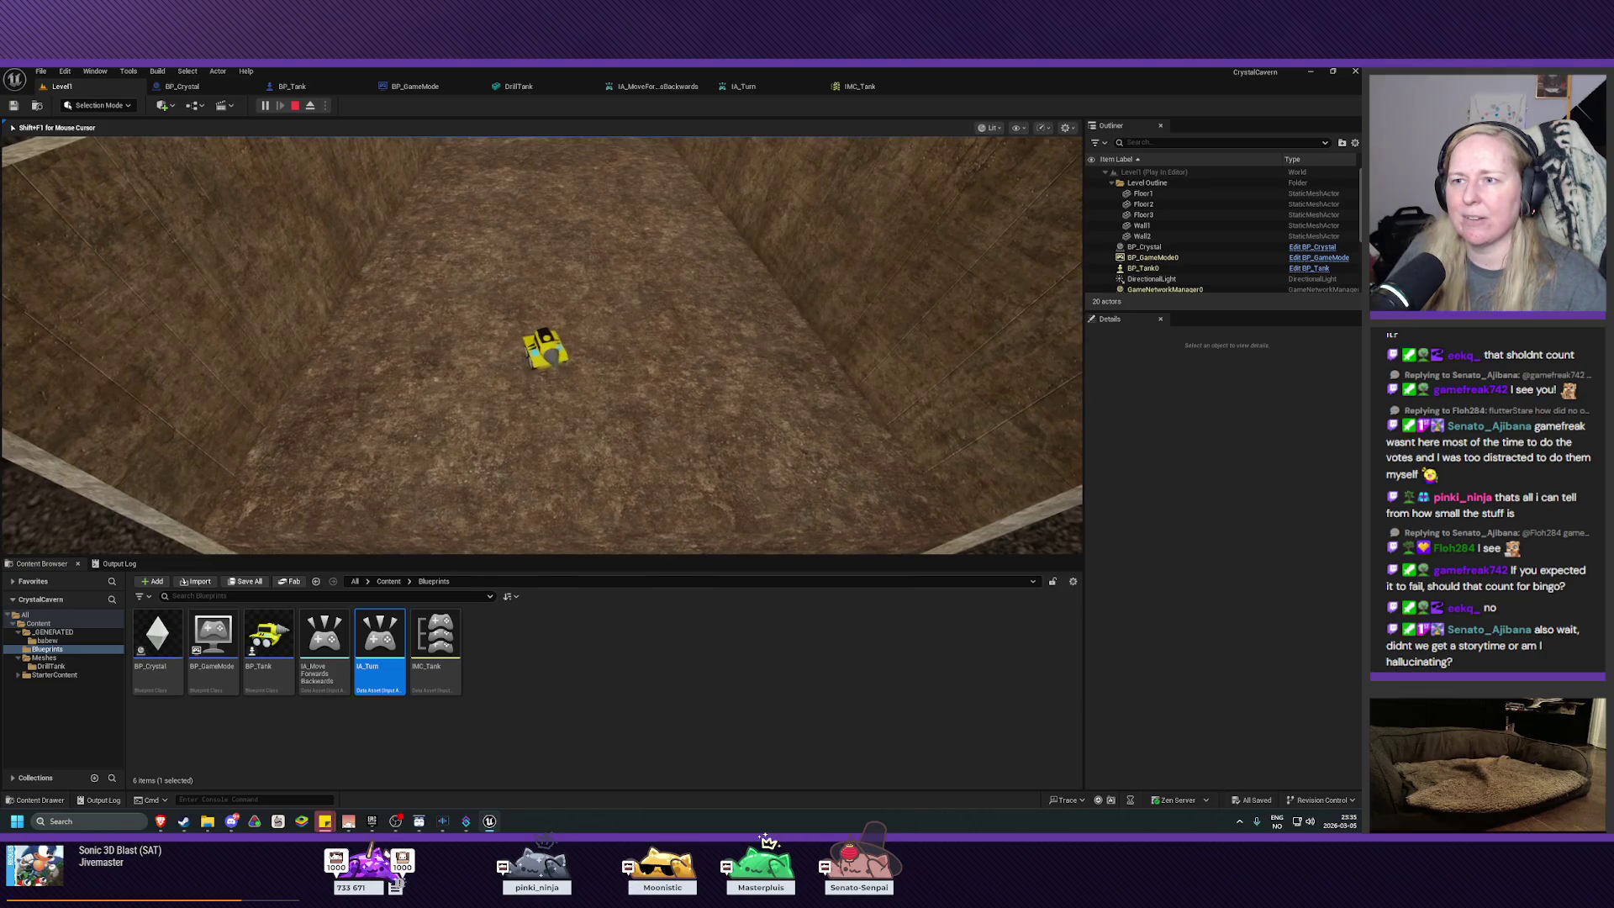
key(a)
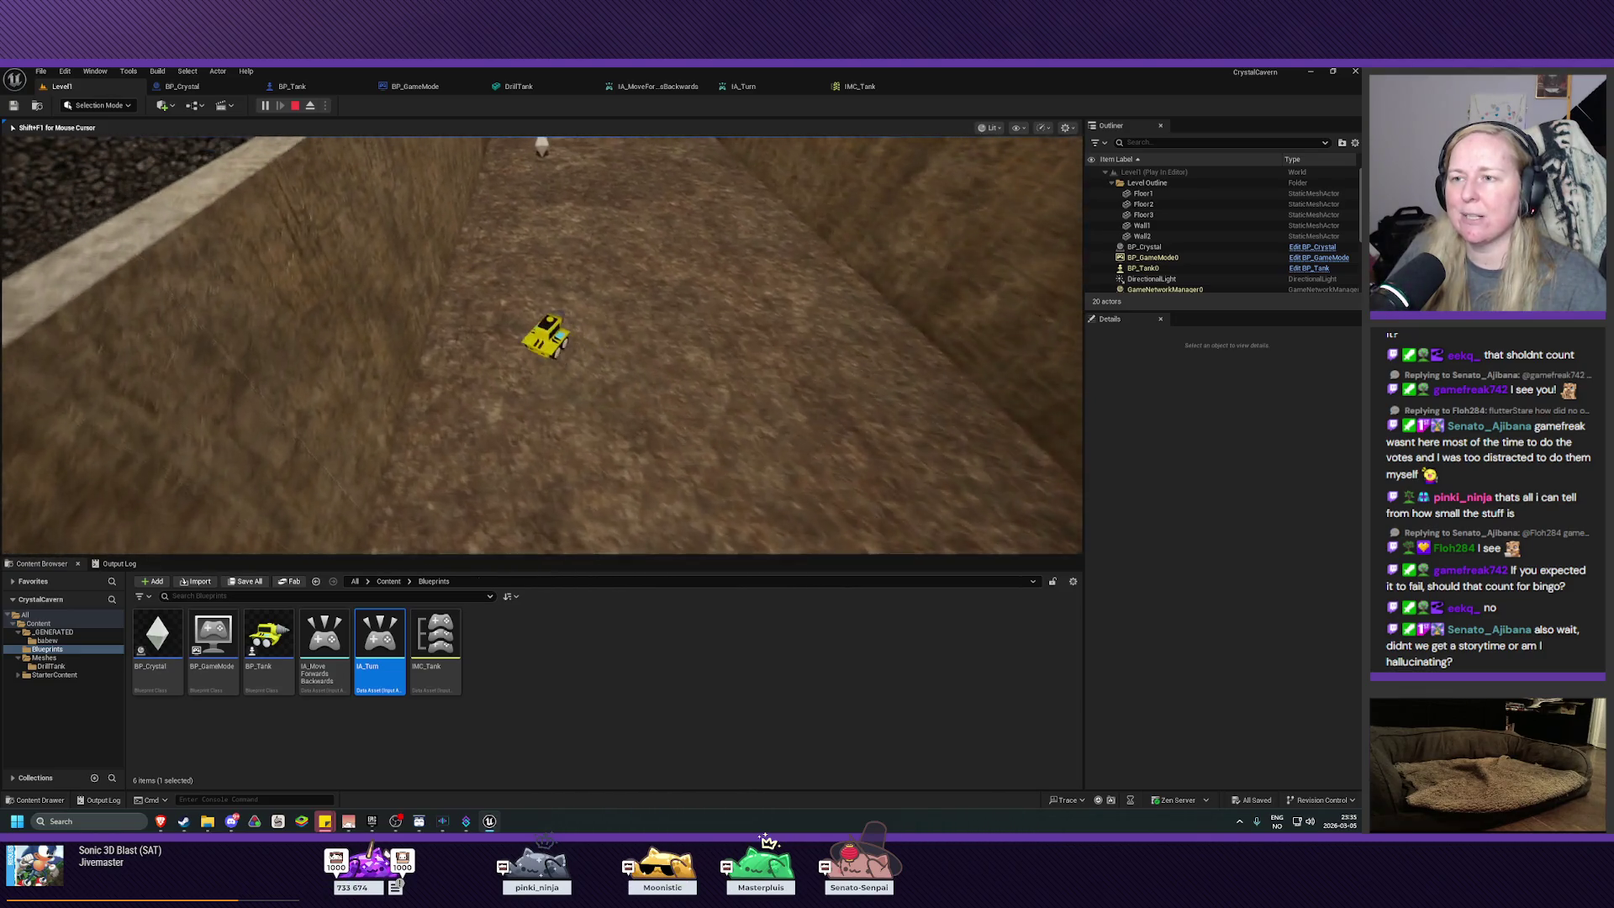
key(d)
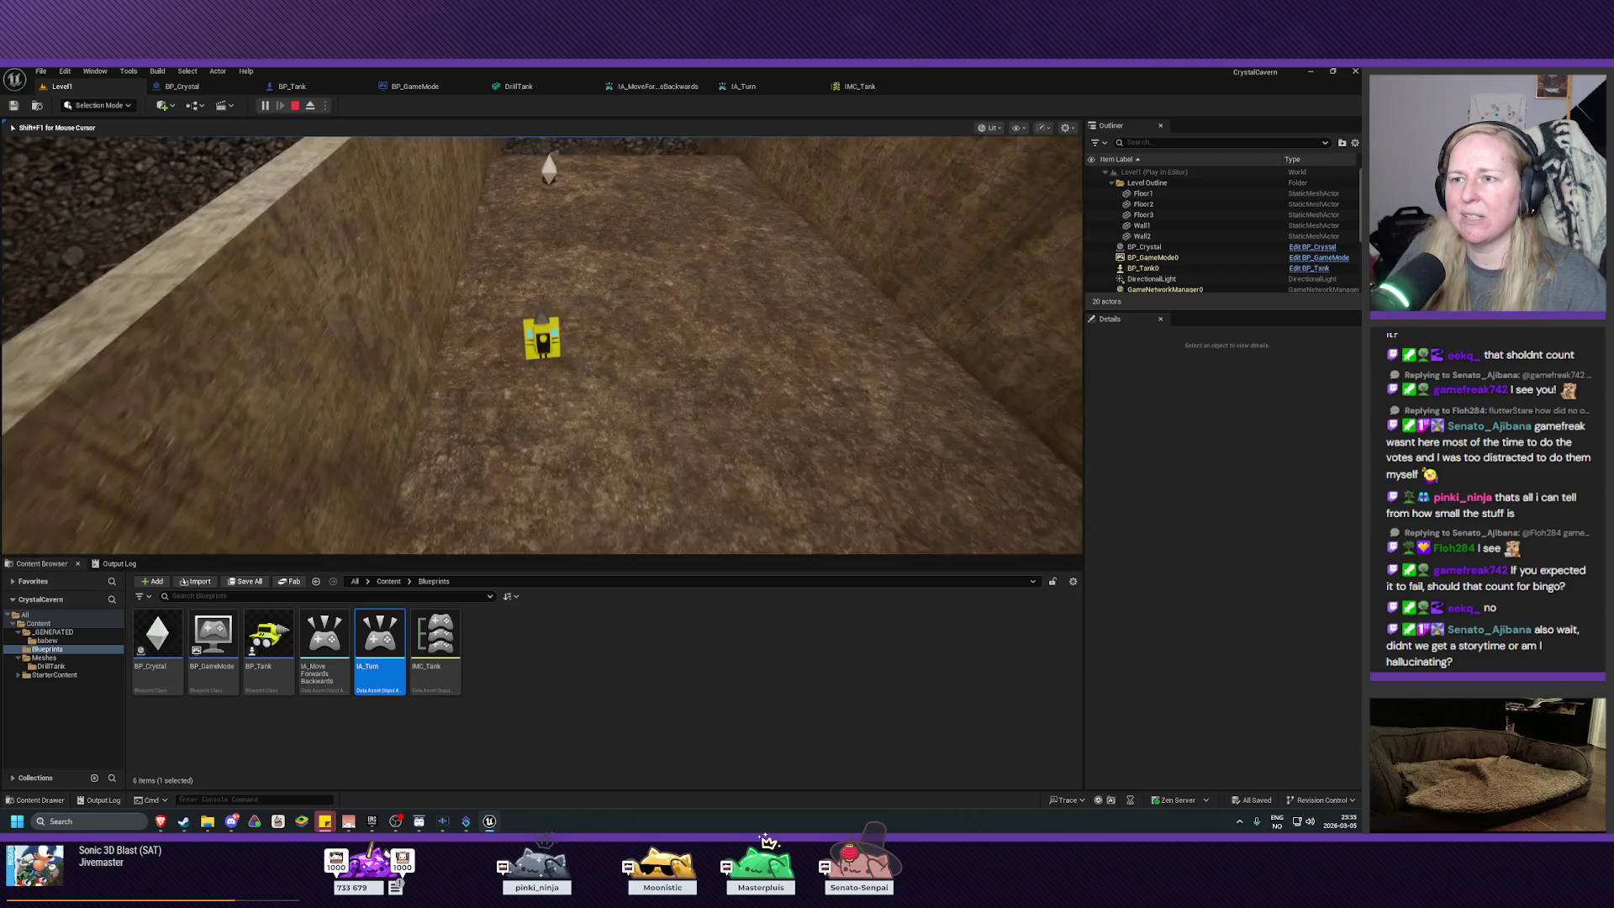
key(d)
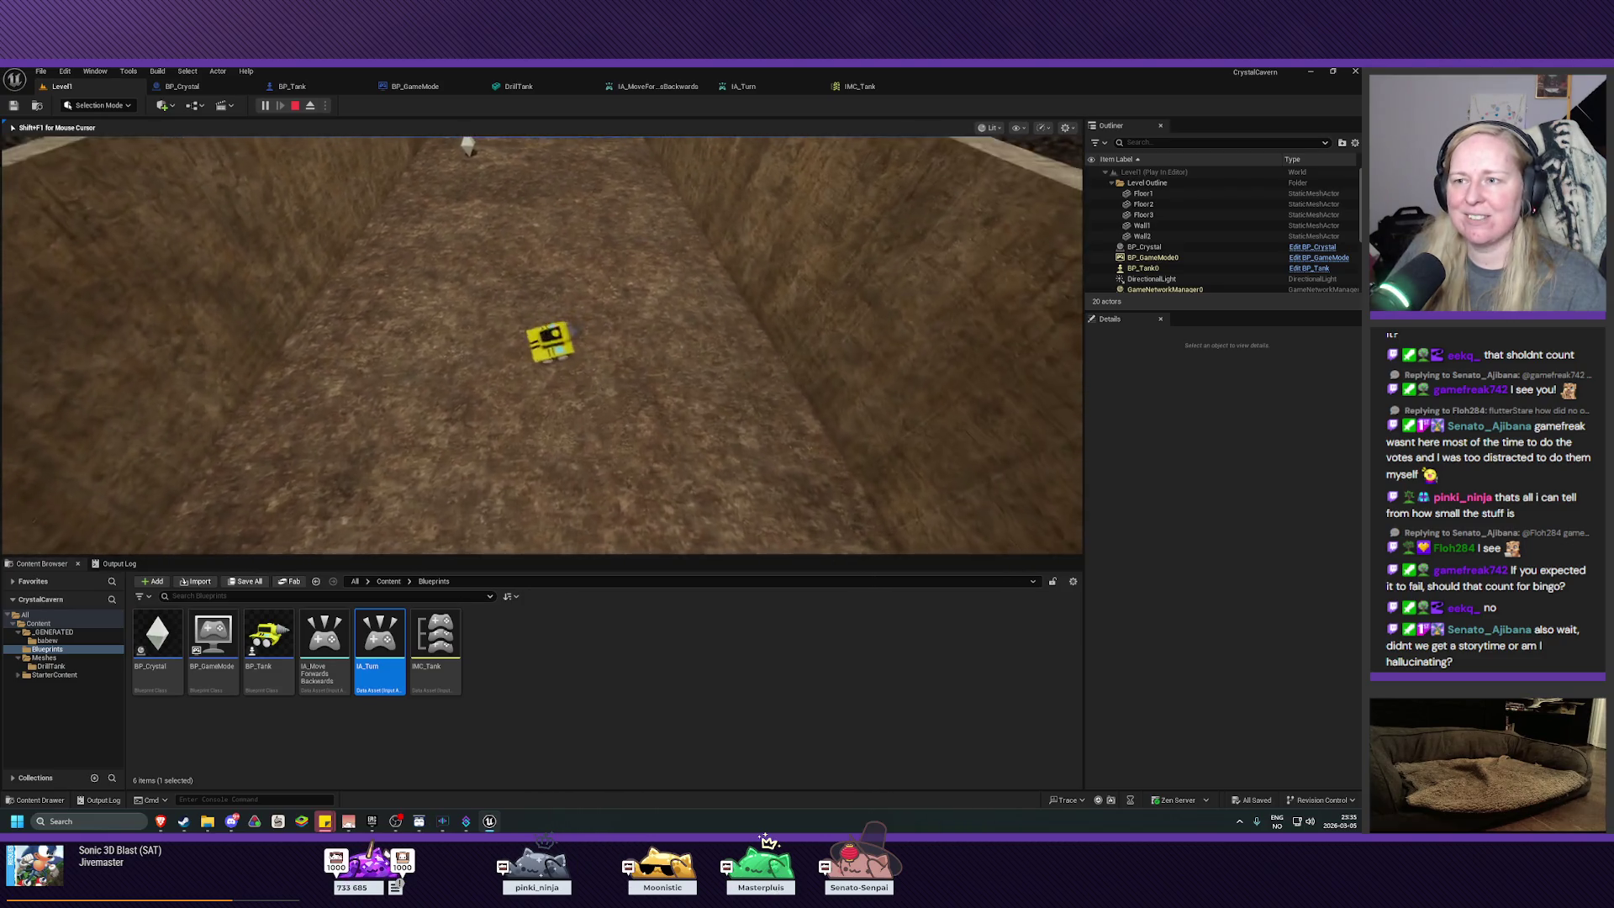
key(d)
key(d)
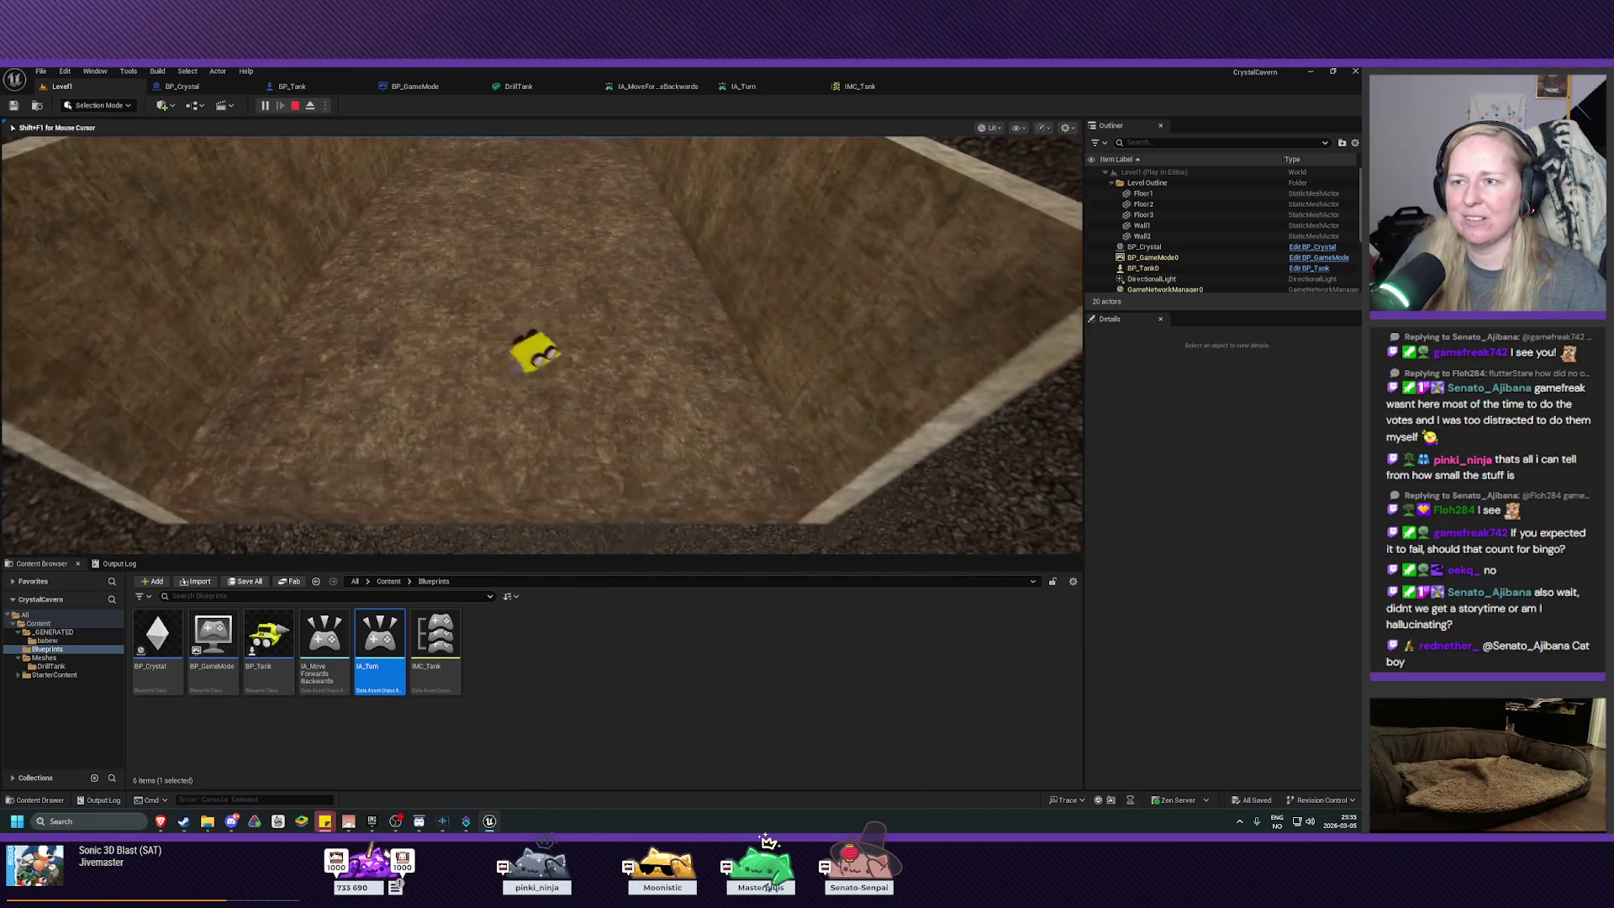
key(d)
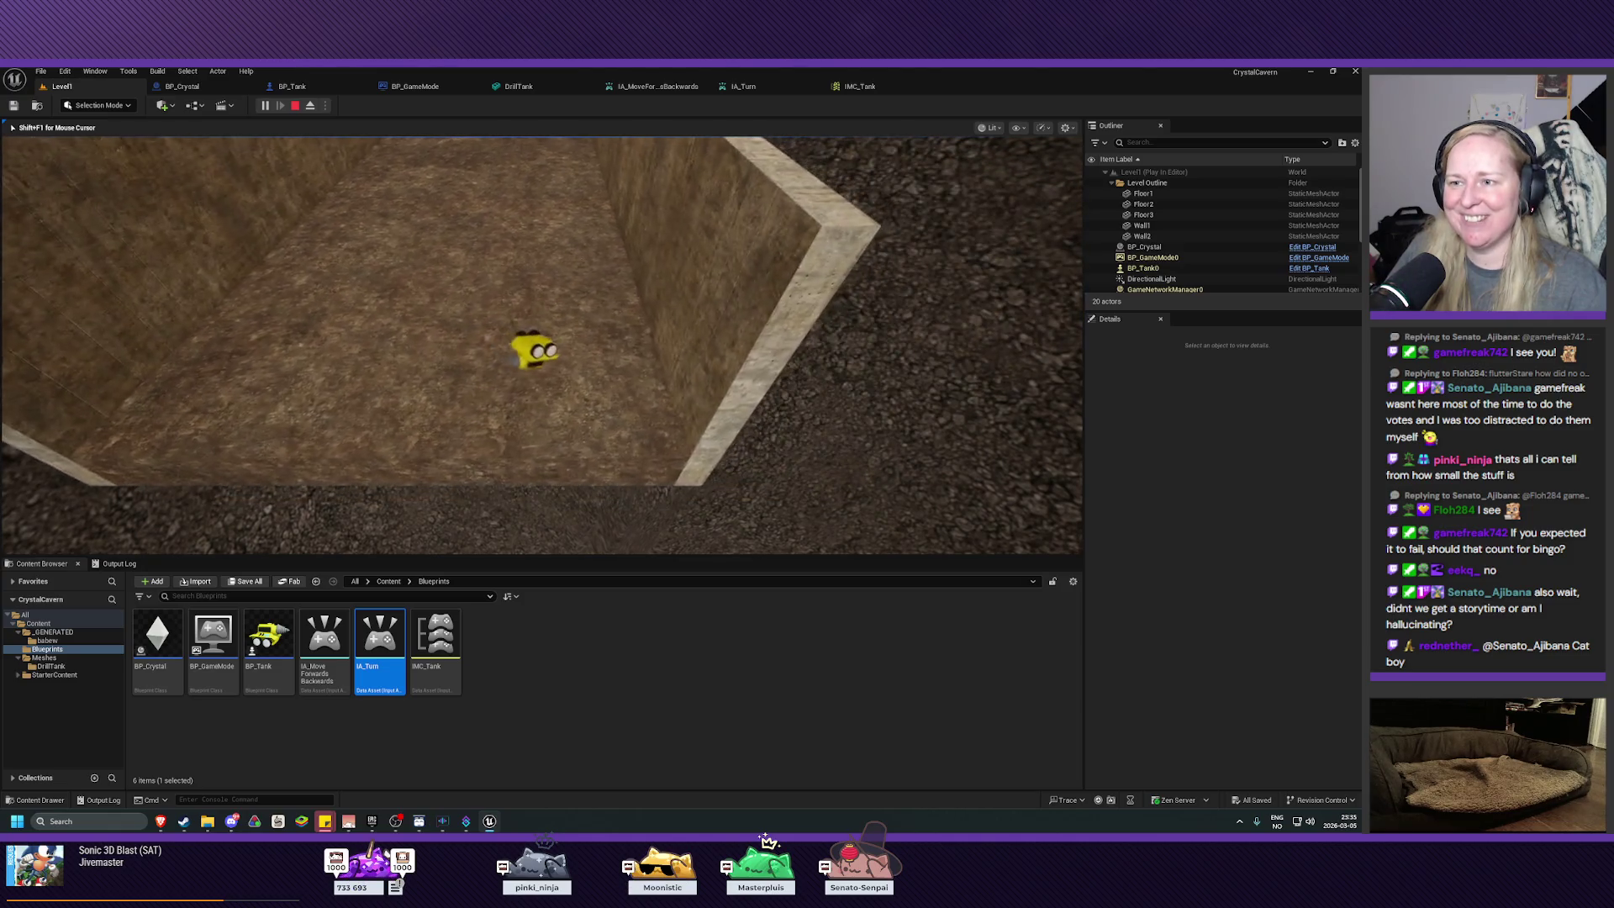
key(d)
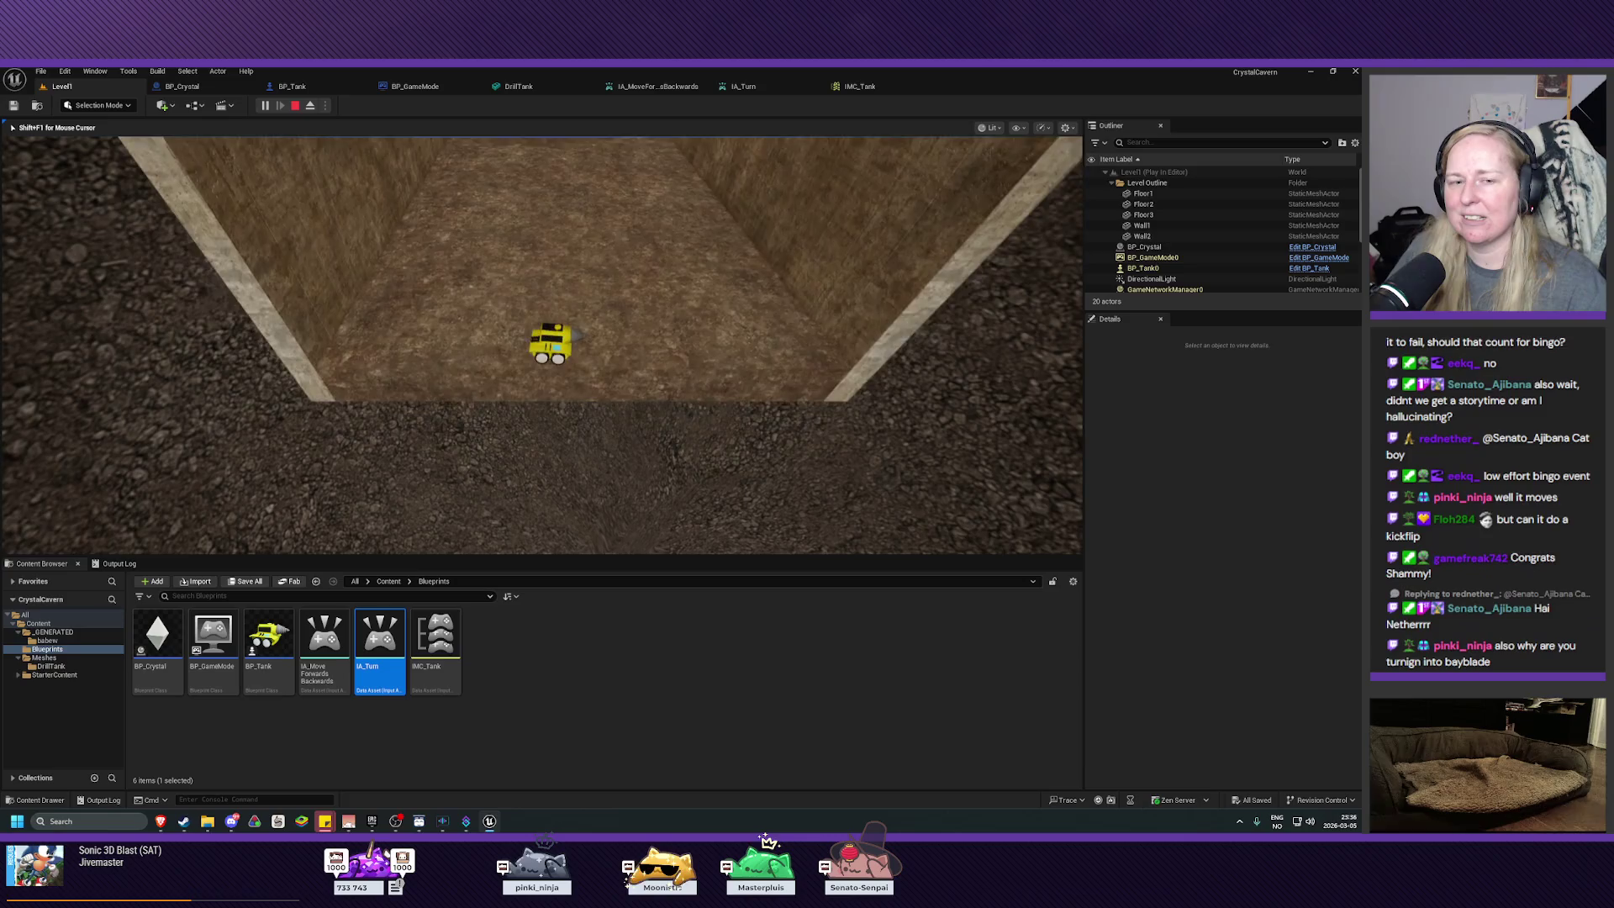
key(Escape)
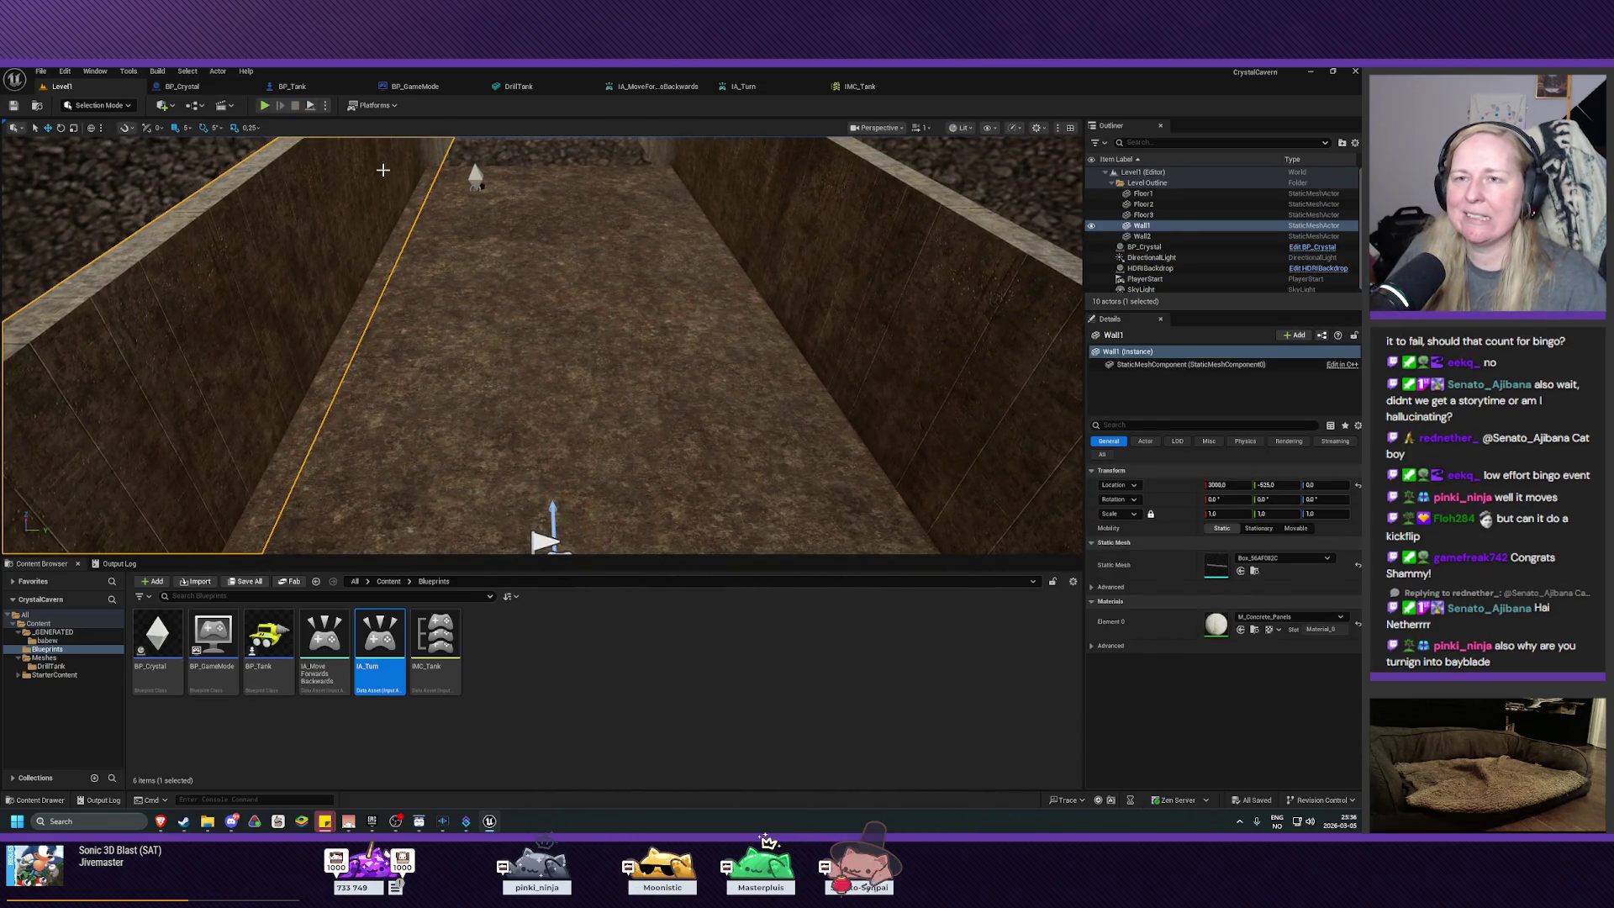
Step: Open BP_Tank's 3D view and select the PawnMesh component
click(316, 87)
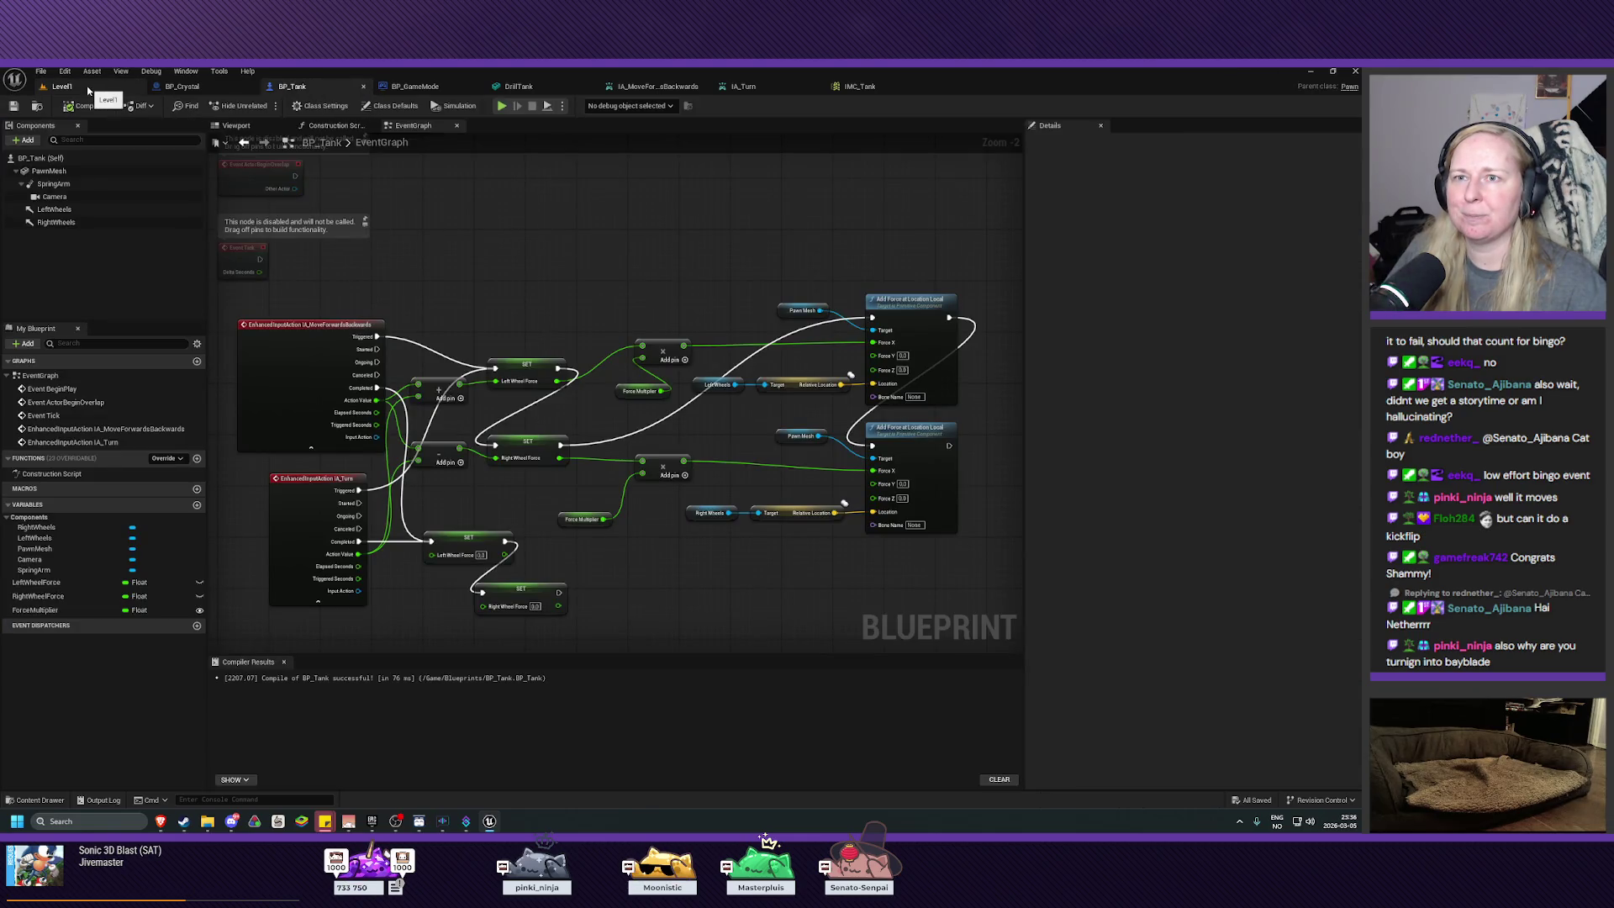
click(239, 126)
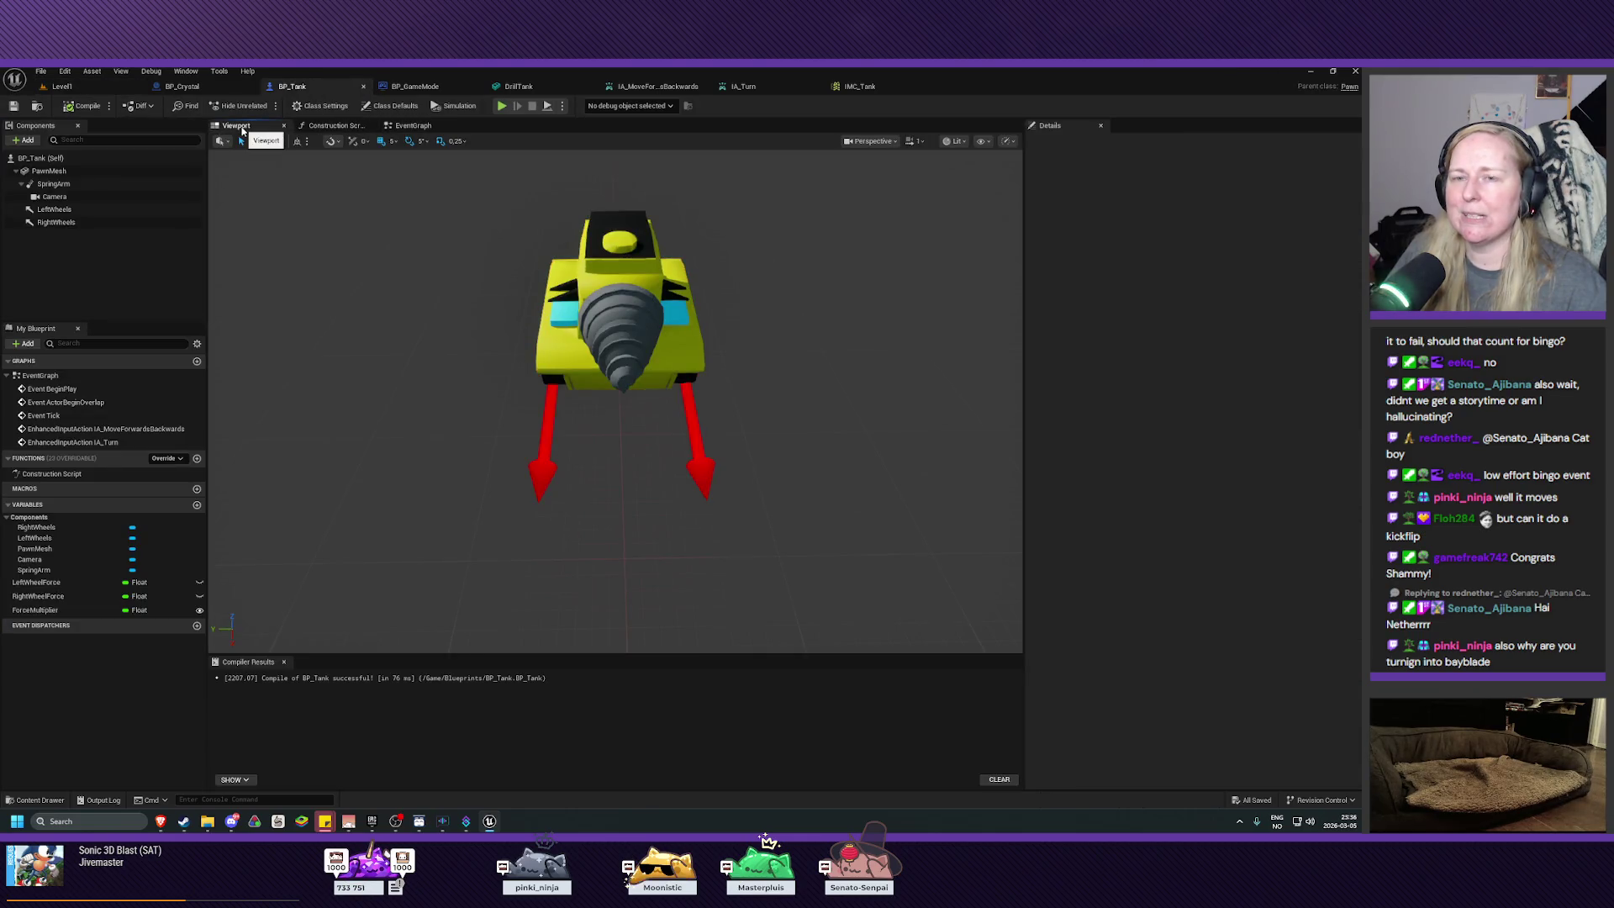
click(53, 183)
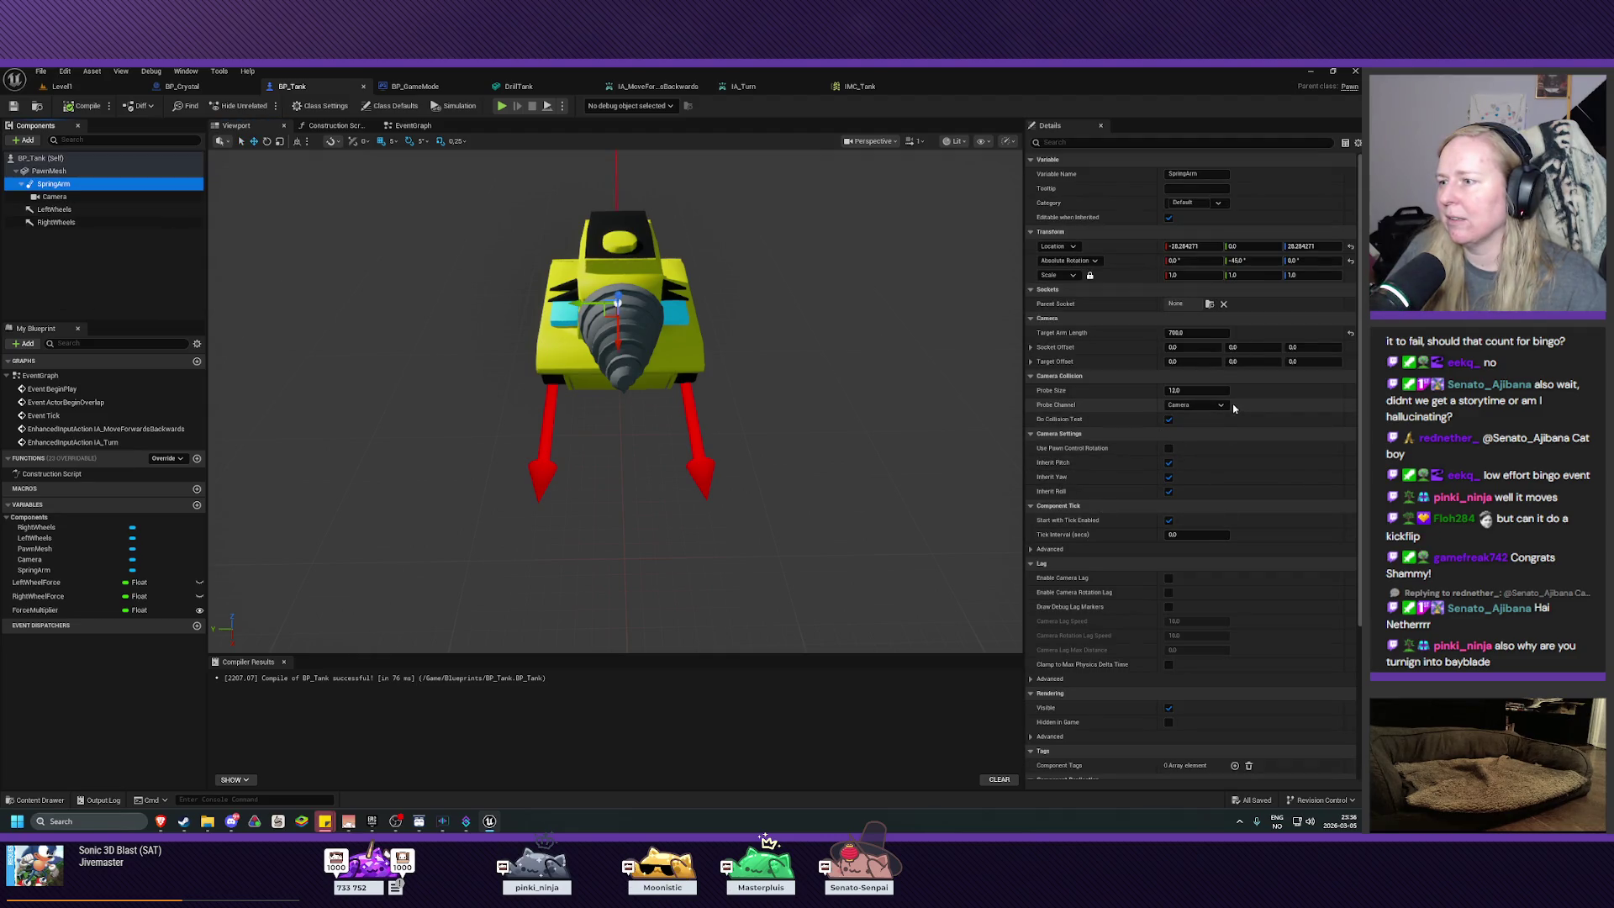
click(48, 171)
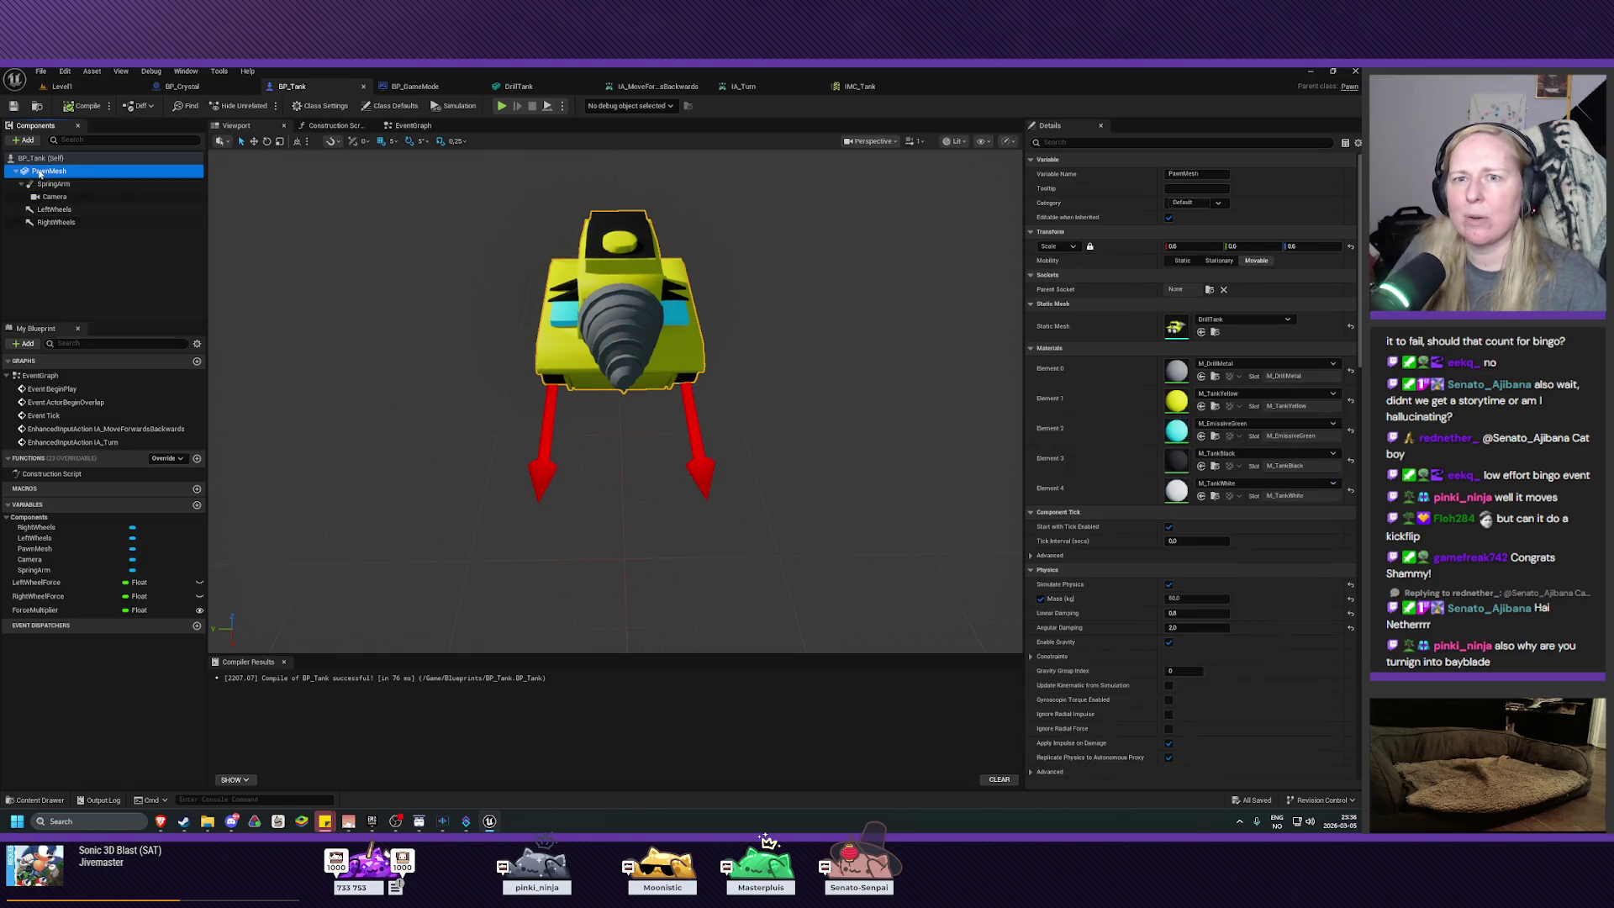
Step: Set PawnMesh Linear Damping to 1.5 and Angular Damping to 5.0, then compile and save
click(1196, 616)
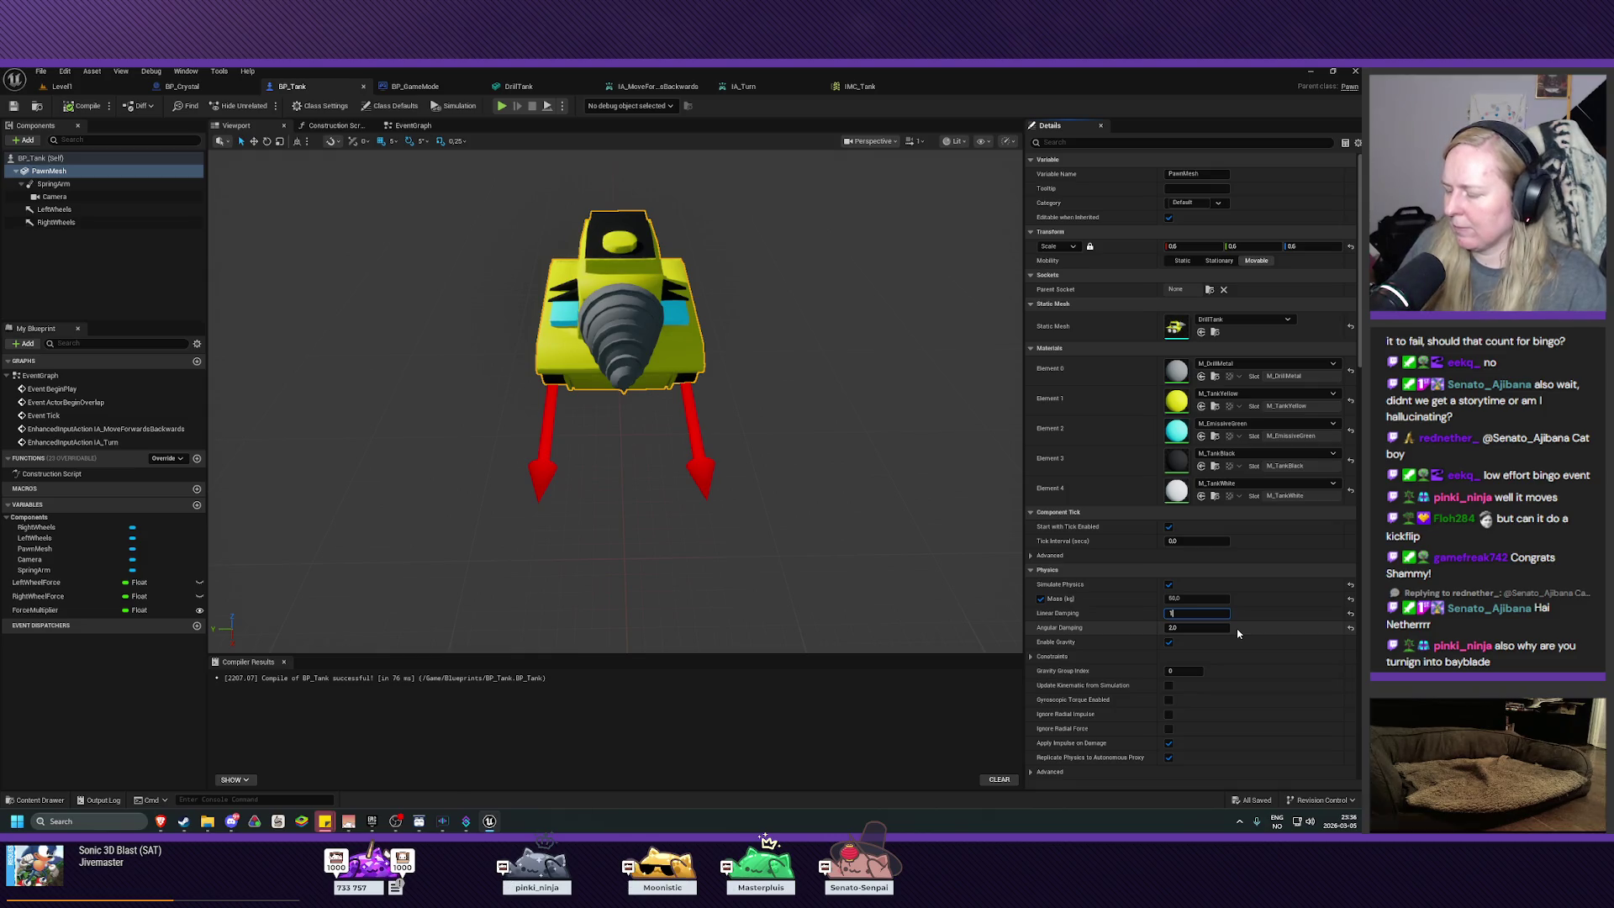
key(Return)
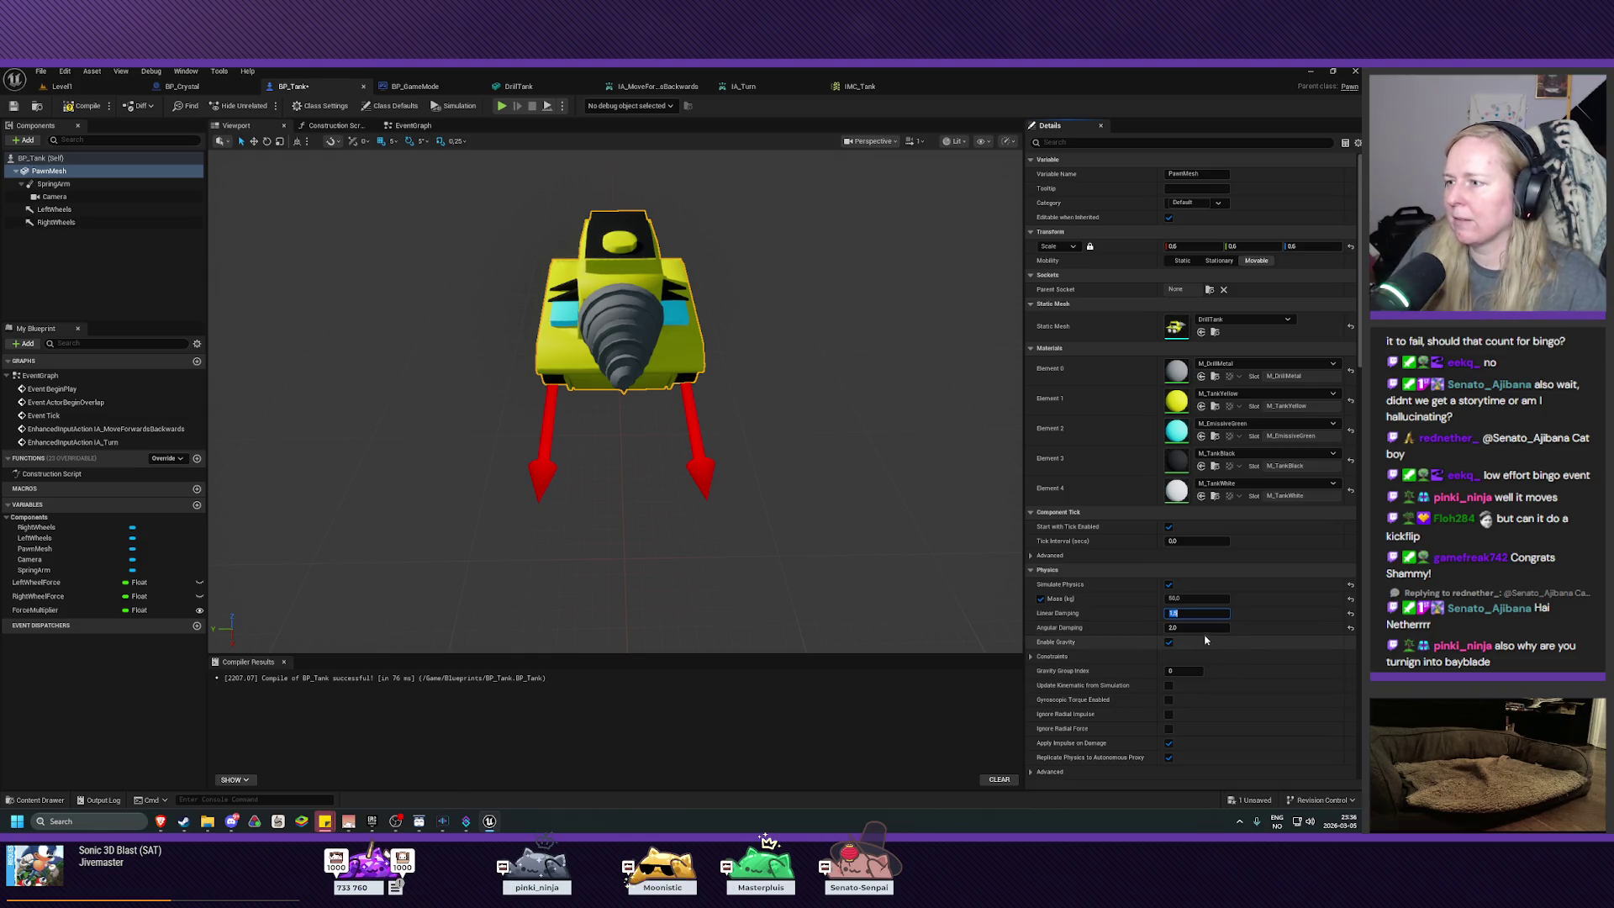
click(1208, 629)
text(5)
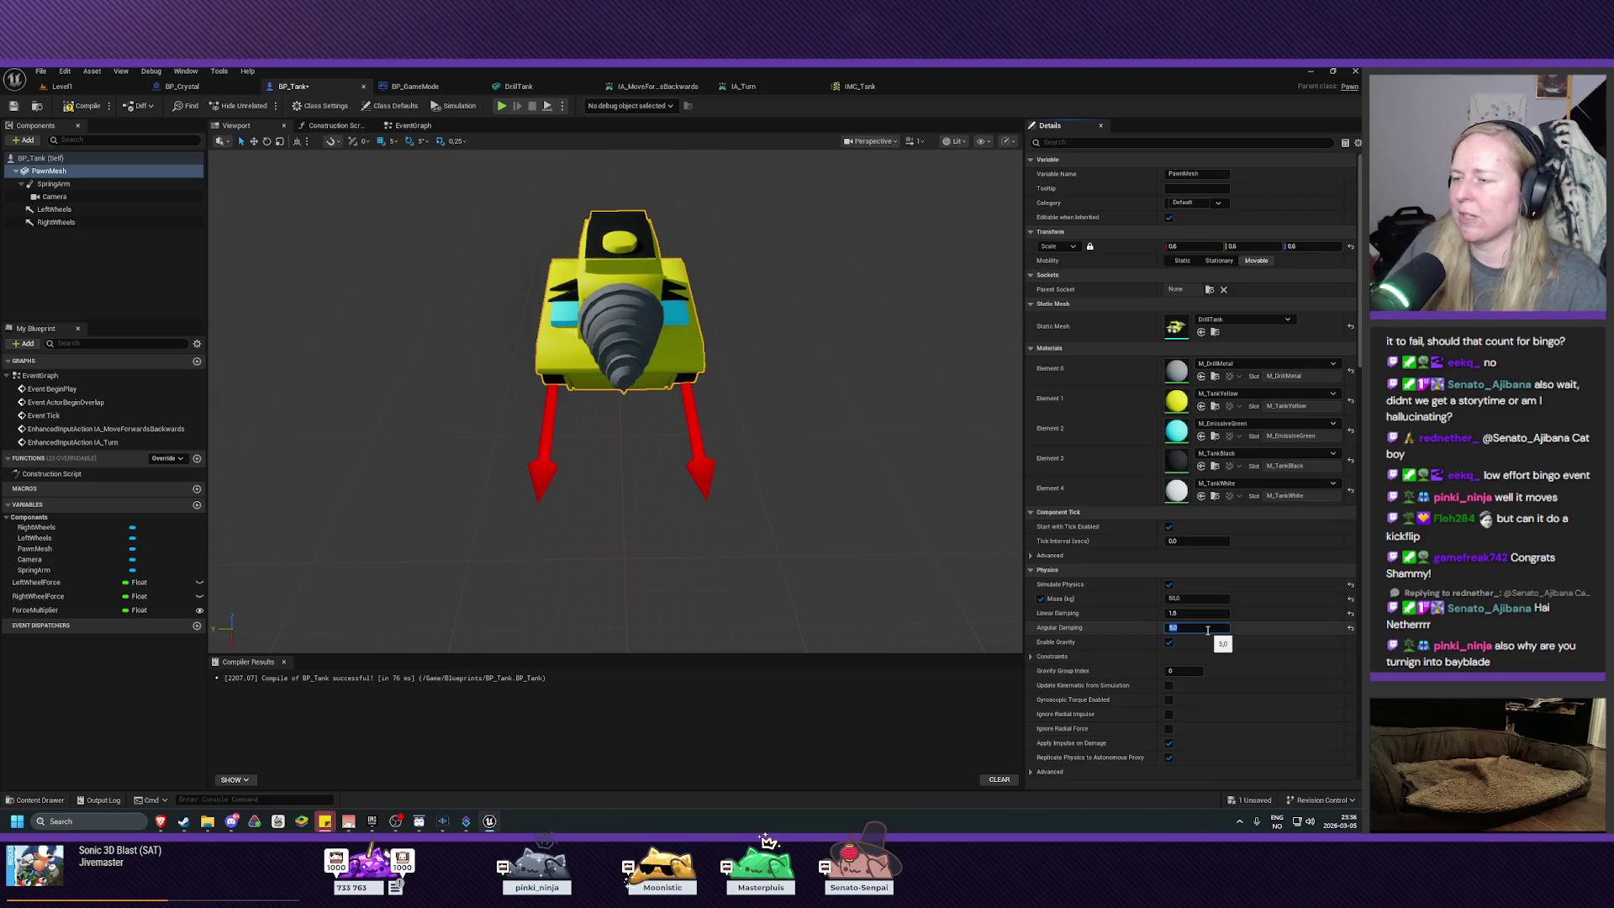
click(87, 110)
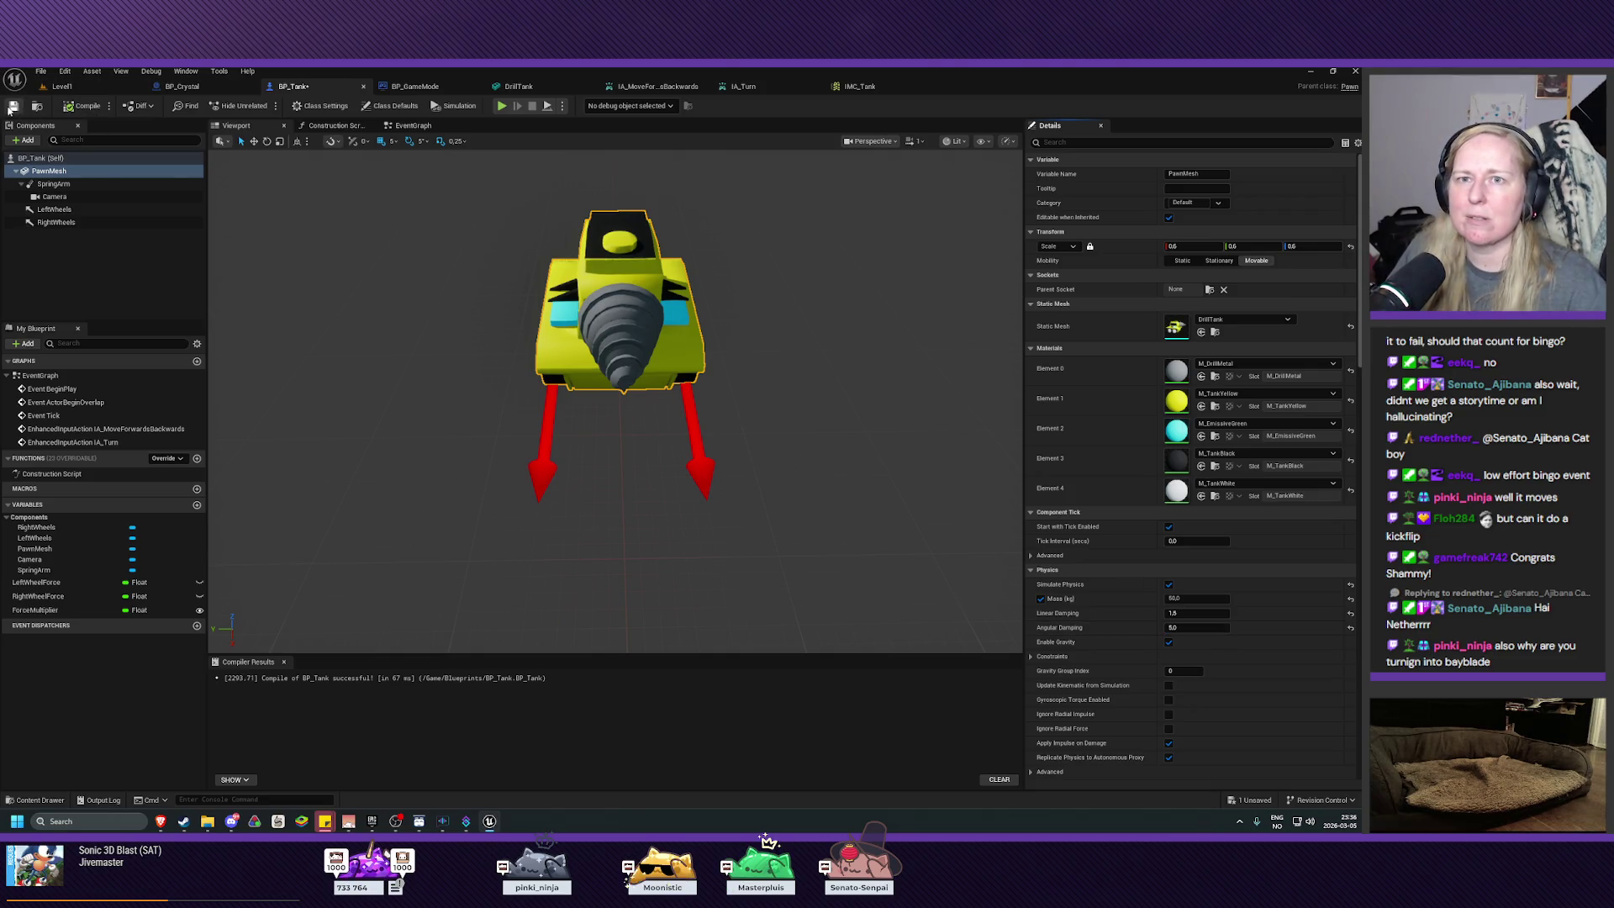
click(63, 86)
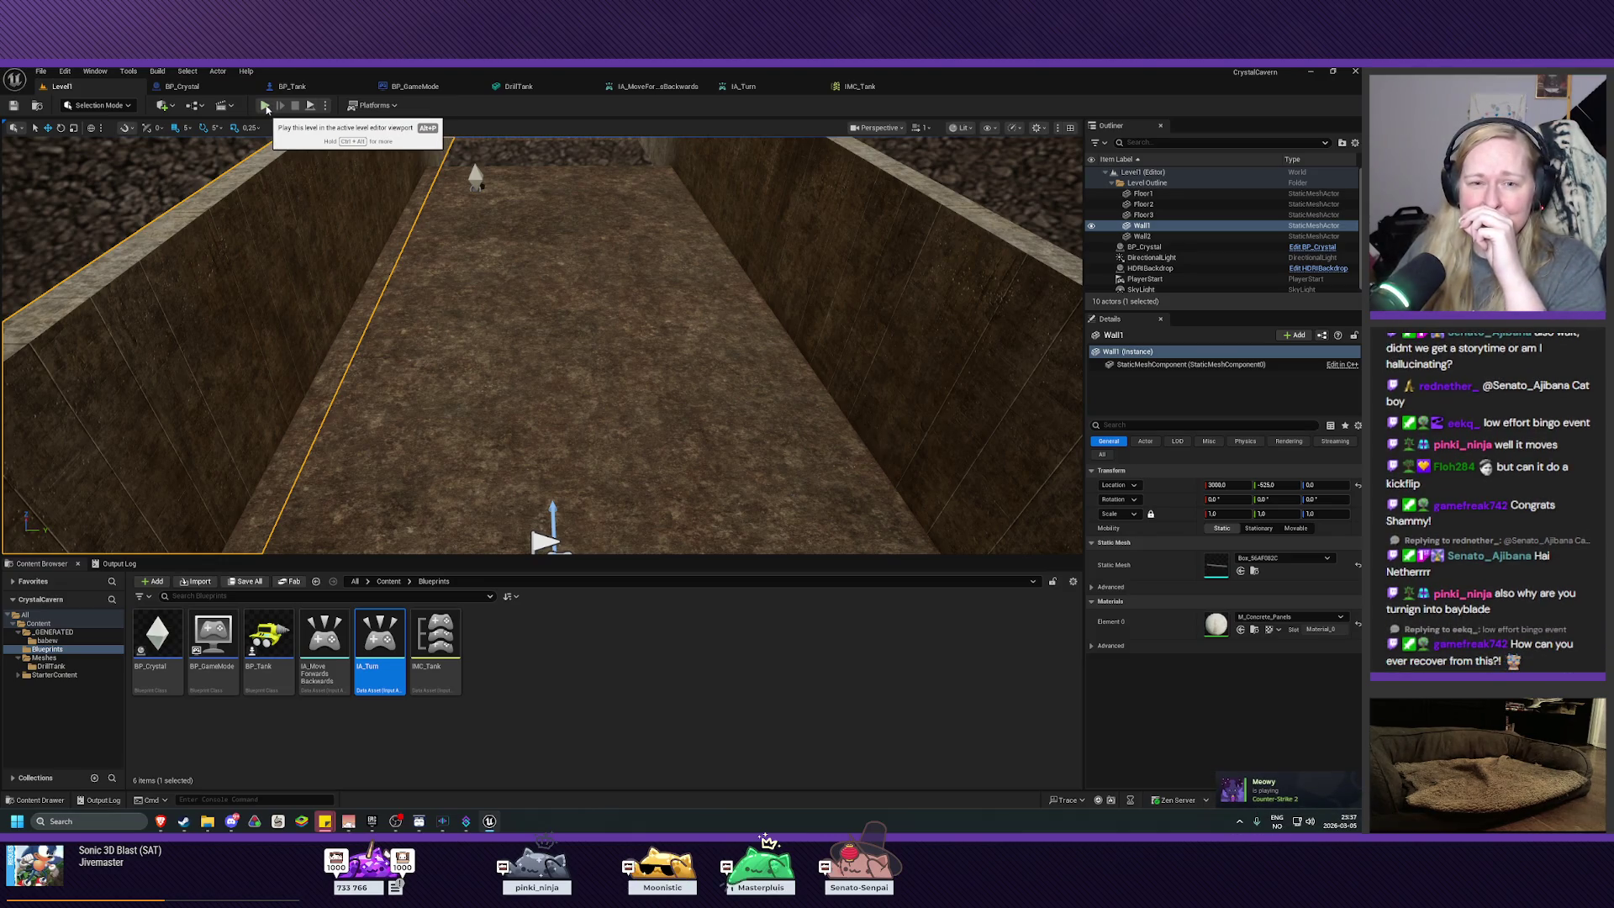
Step: Play-test the damped tank by steering it down the walled corridor, then return to BP_Tank
click(265, 106)
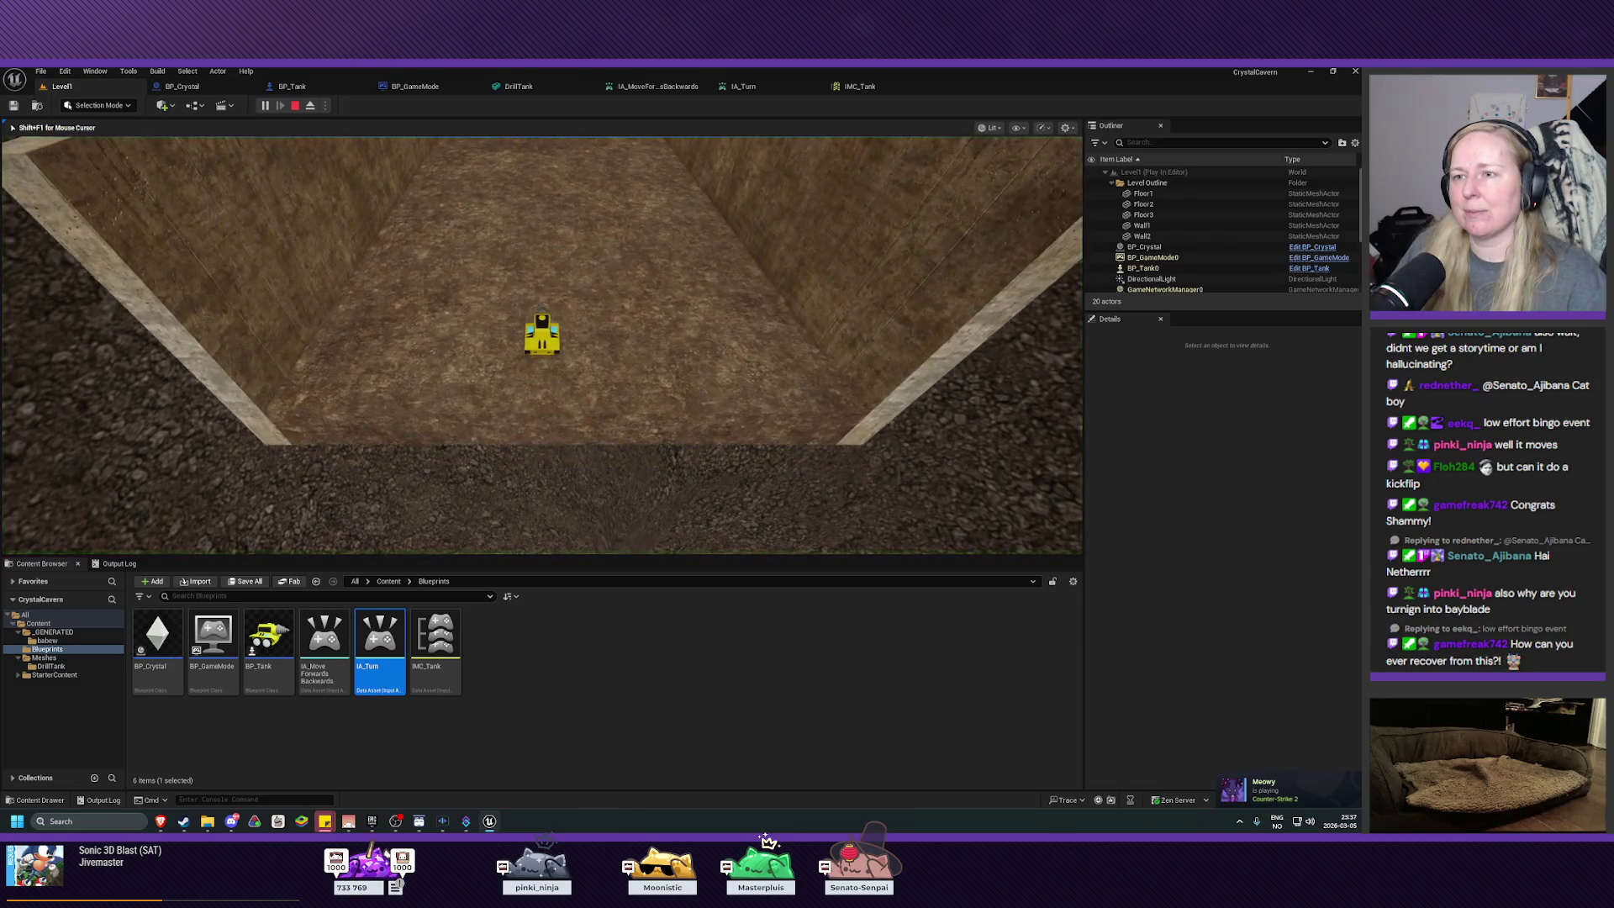
key(d)
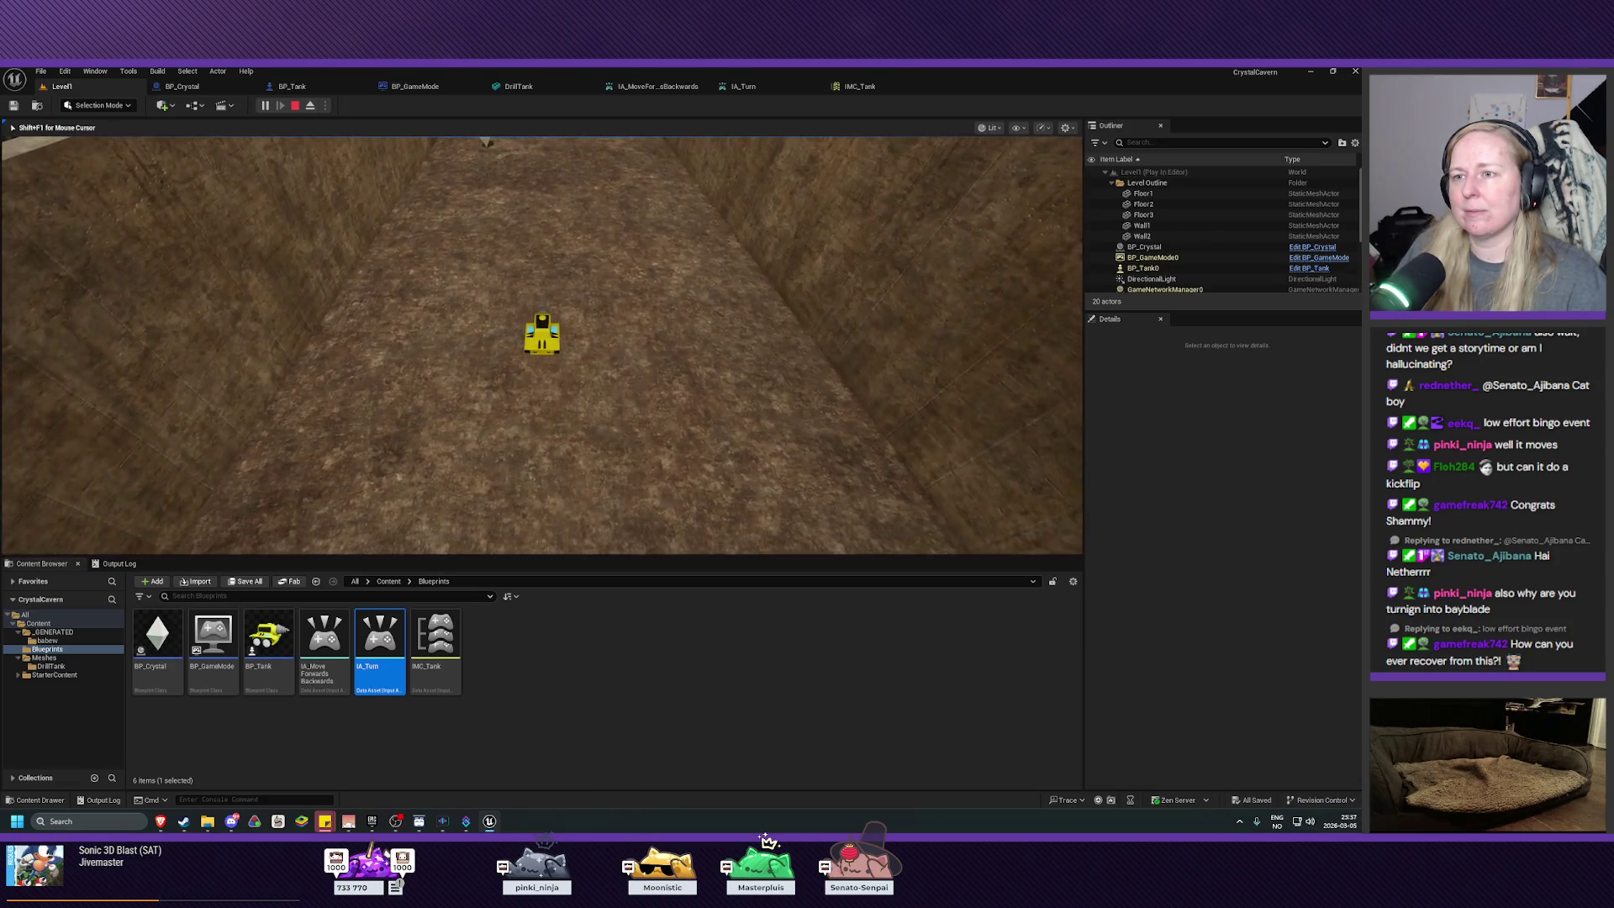
key(s)
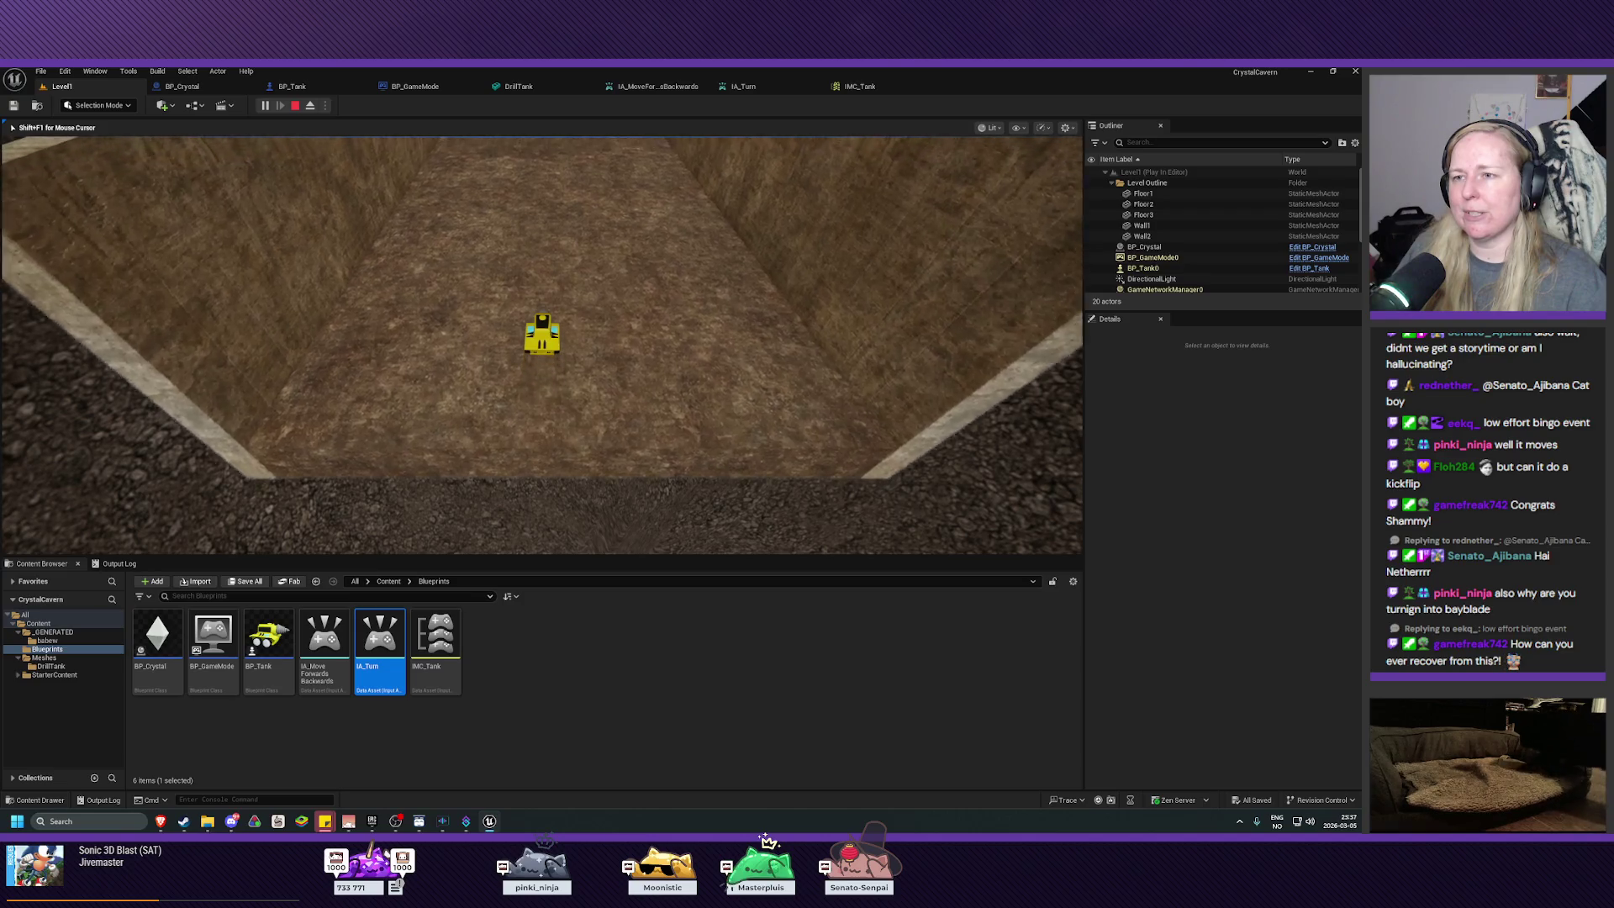
key(a)
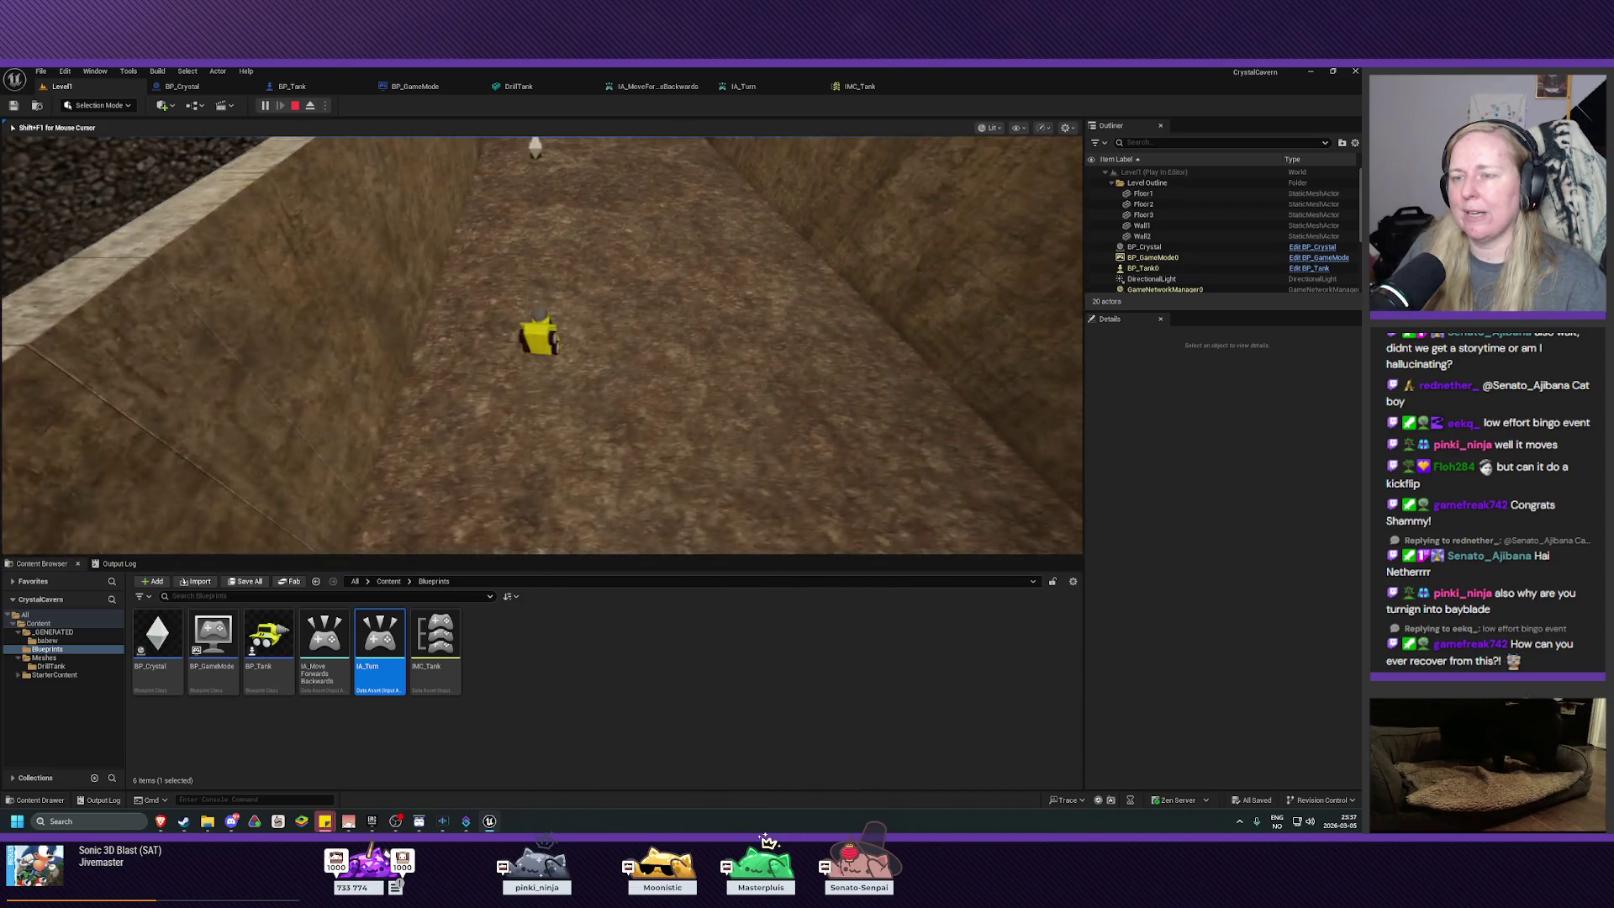
key(Escape)
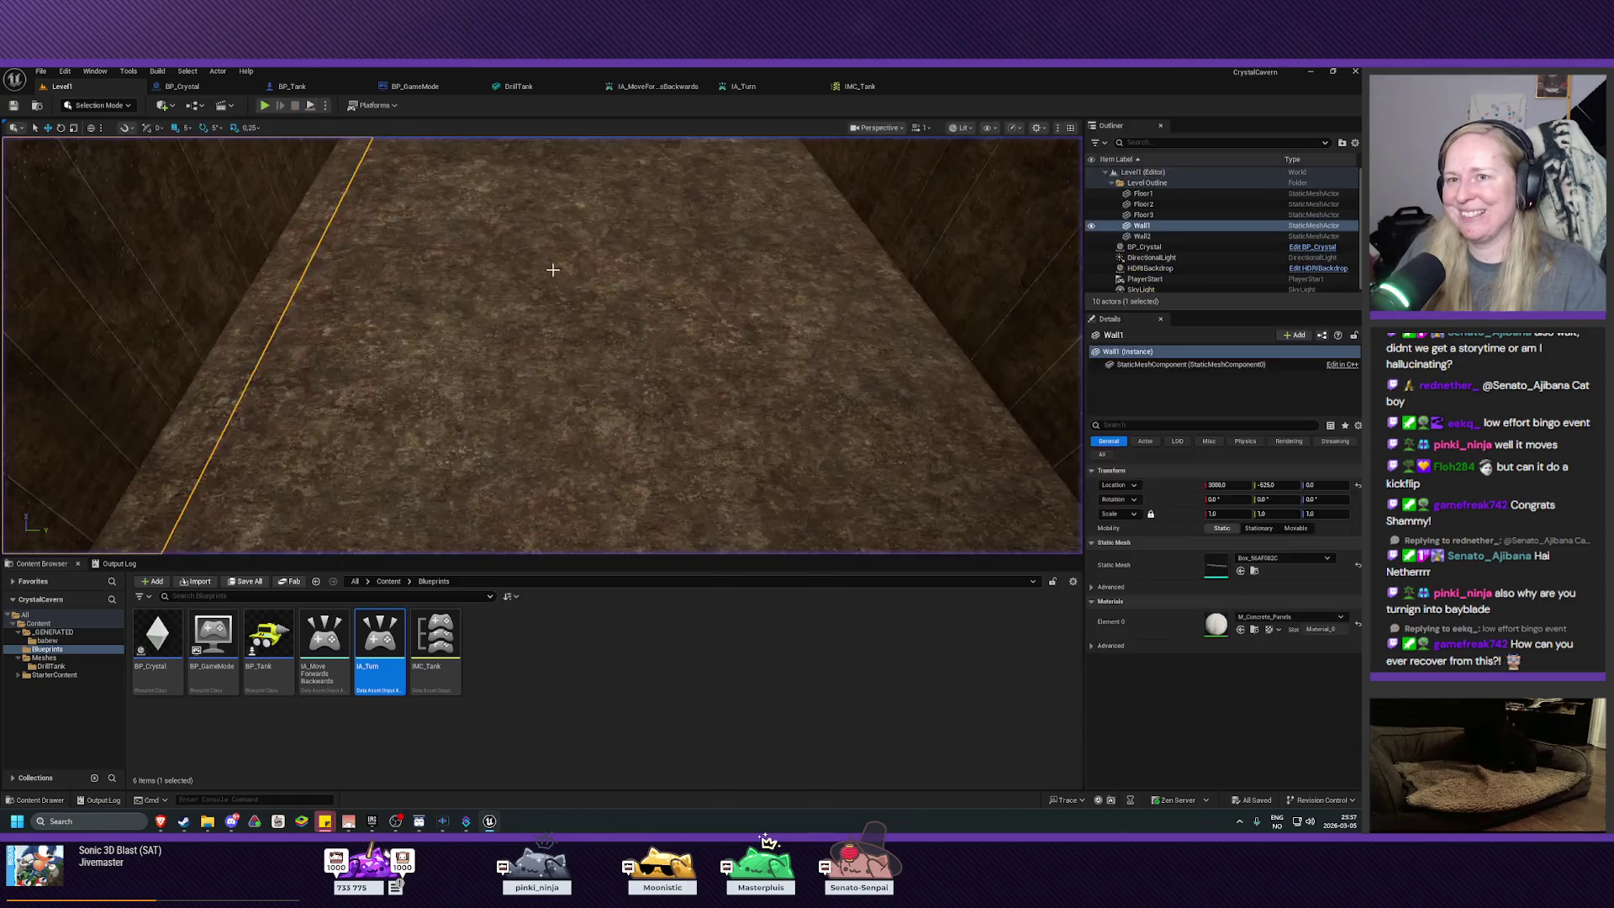
click(292, 85)
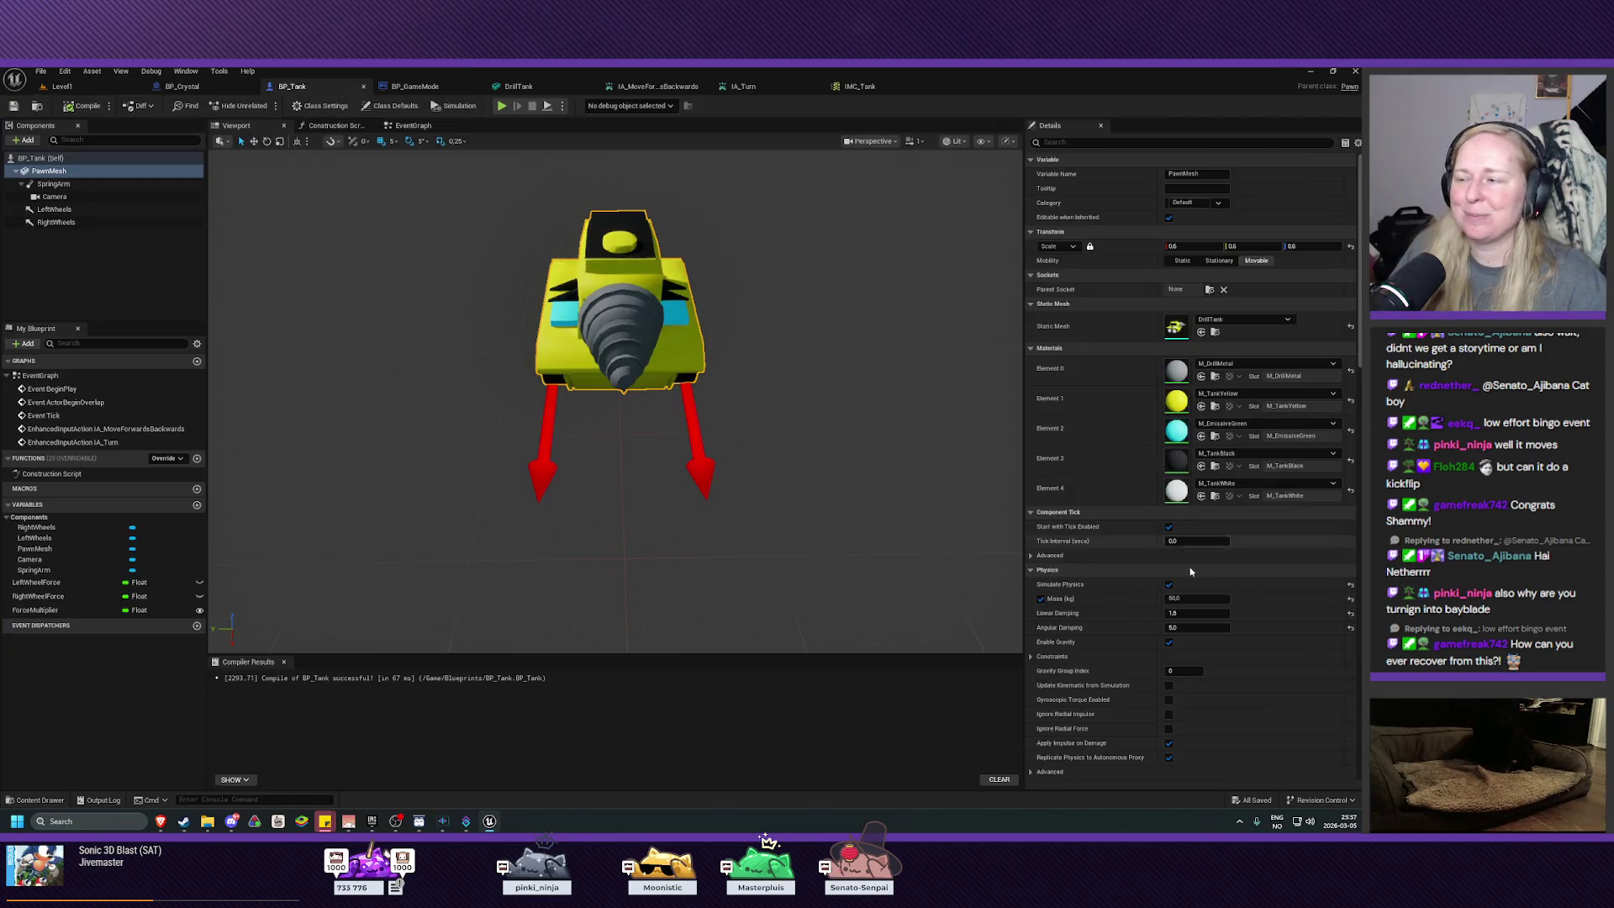
Step: Edit BP_Tank's Linear Damping and Angular Damping values, then return to Level1
click(1194, 614)
click(1194, 628)
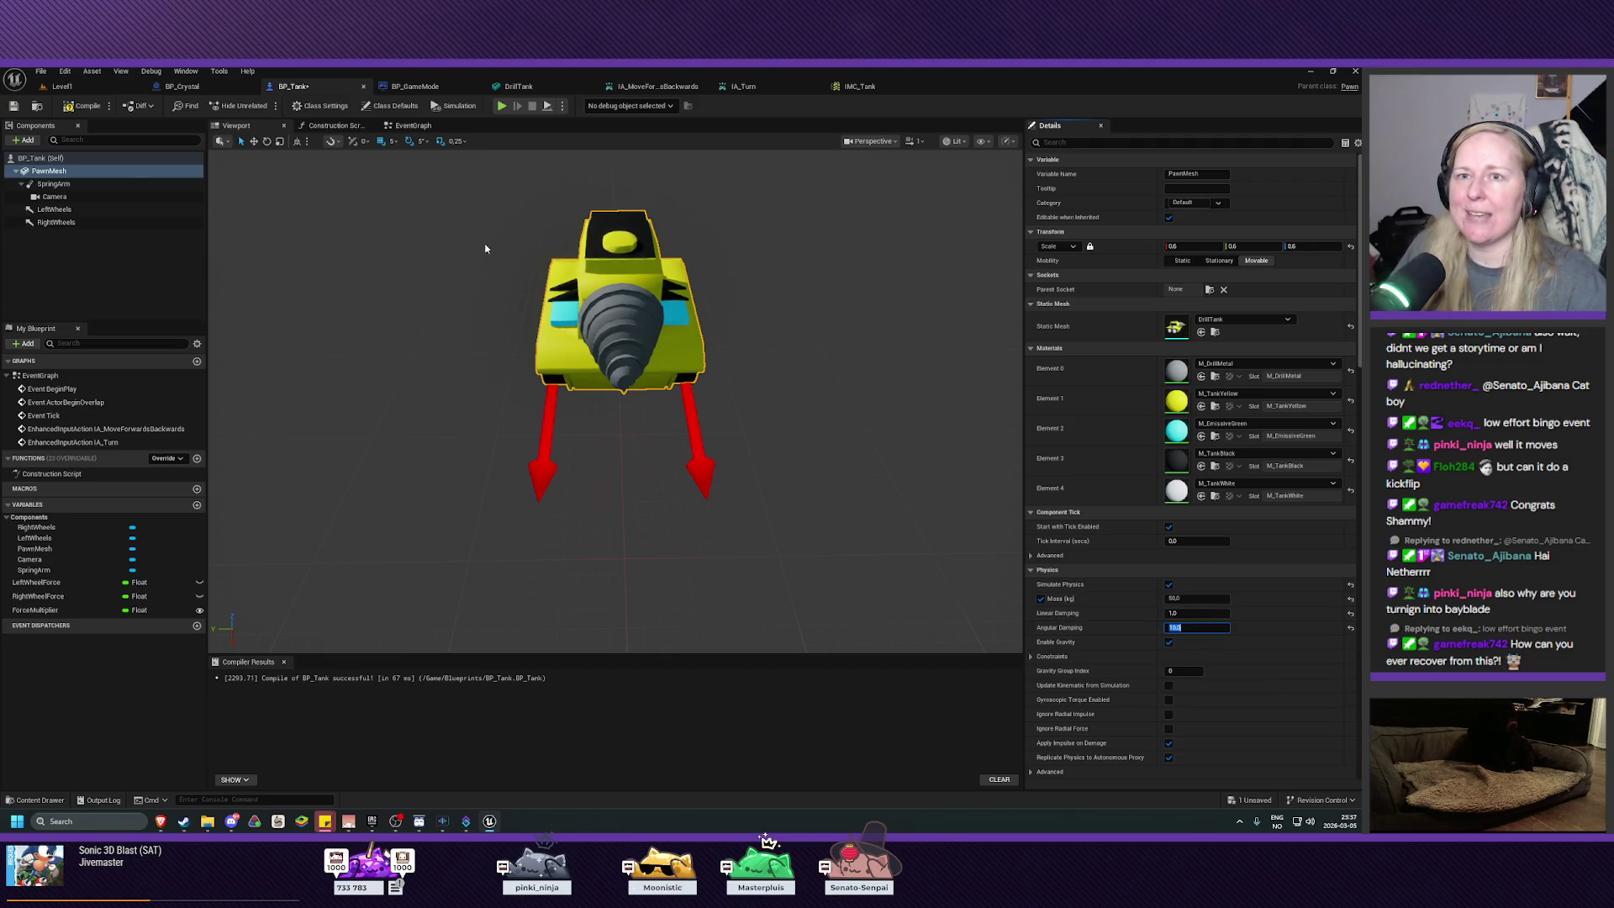
click(62, 85)
Step: Play-test the tank again, driving toward the far wall and turning it around
click(265, 105)
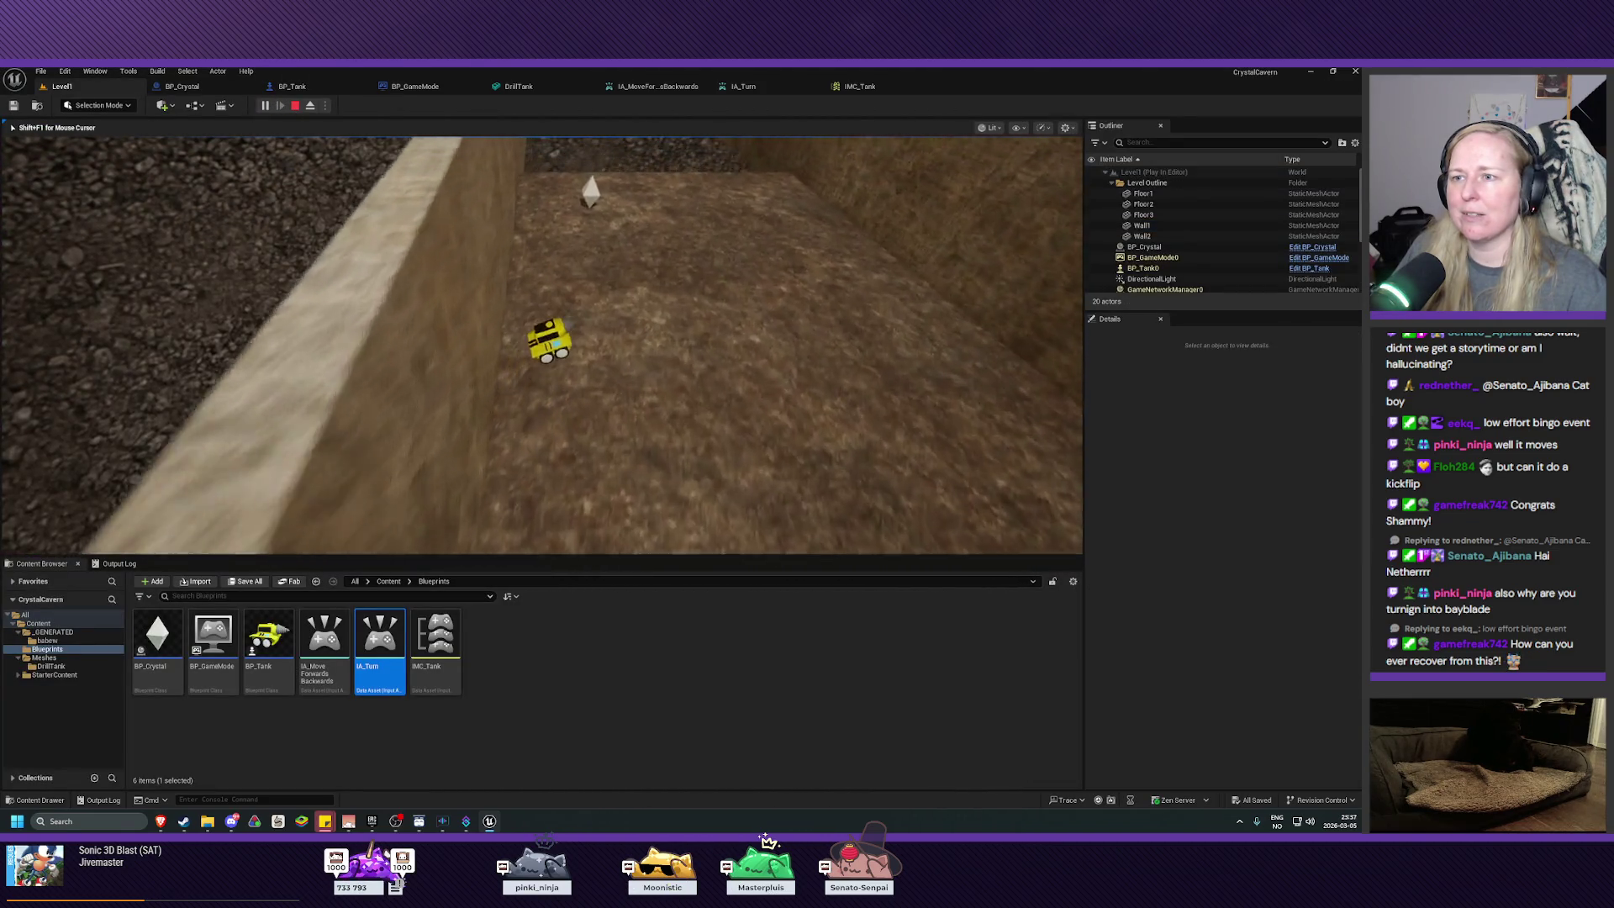
key(w)
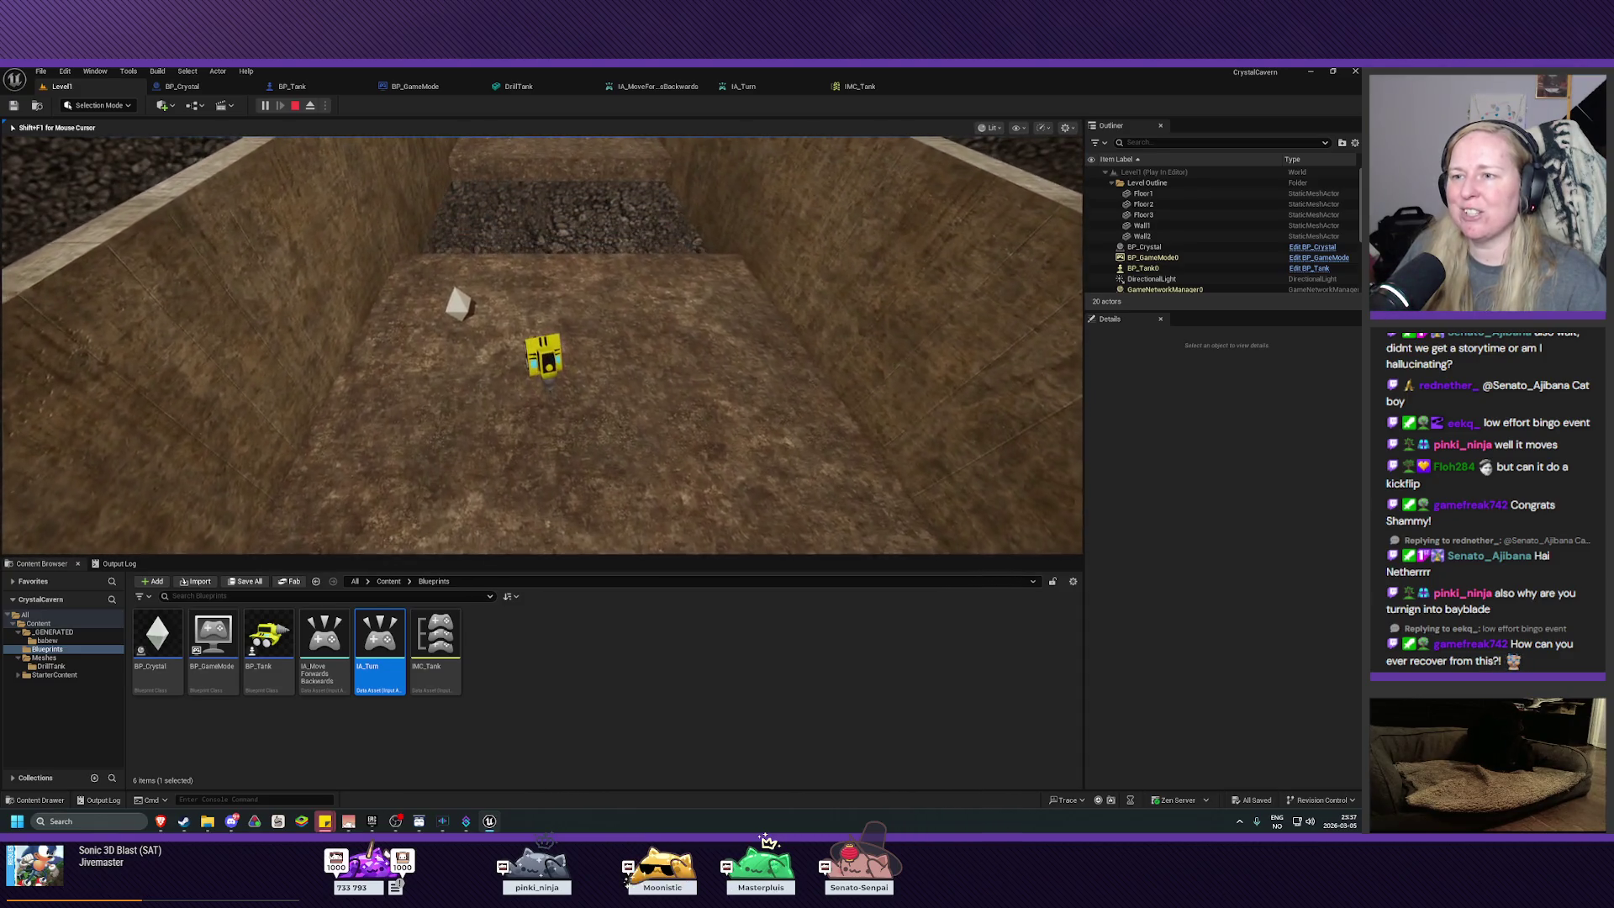
key(d)
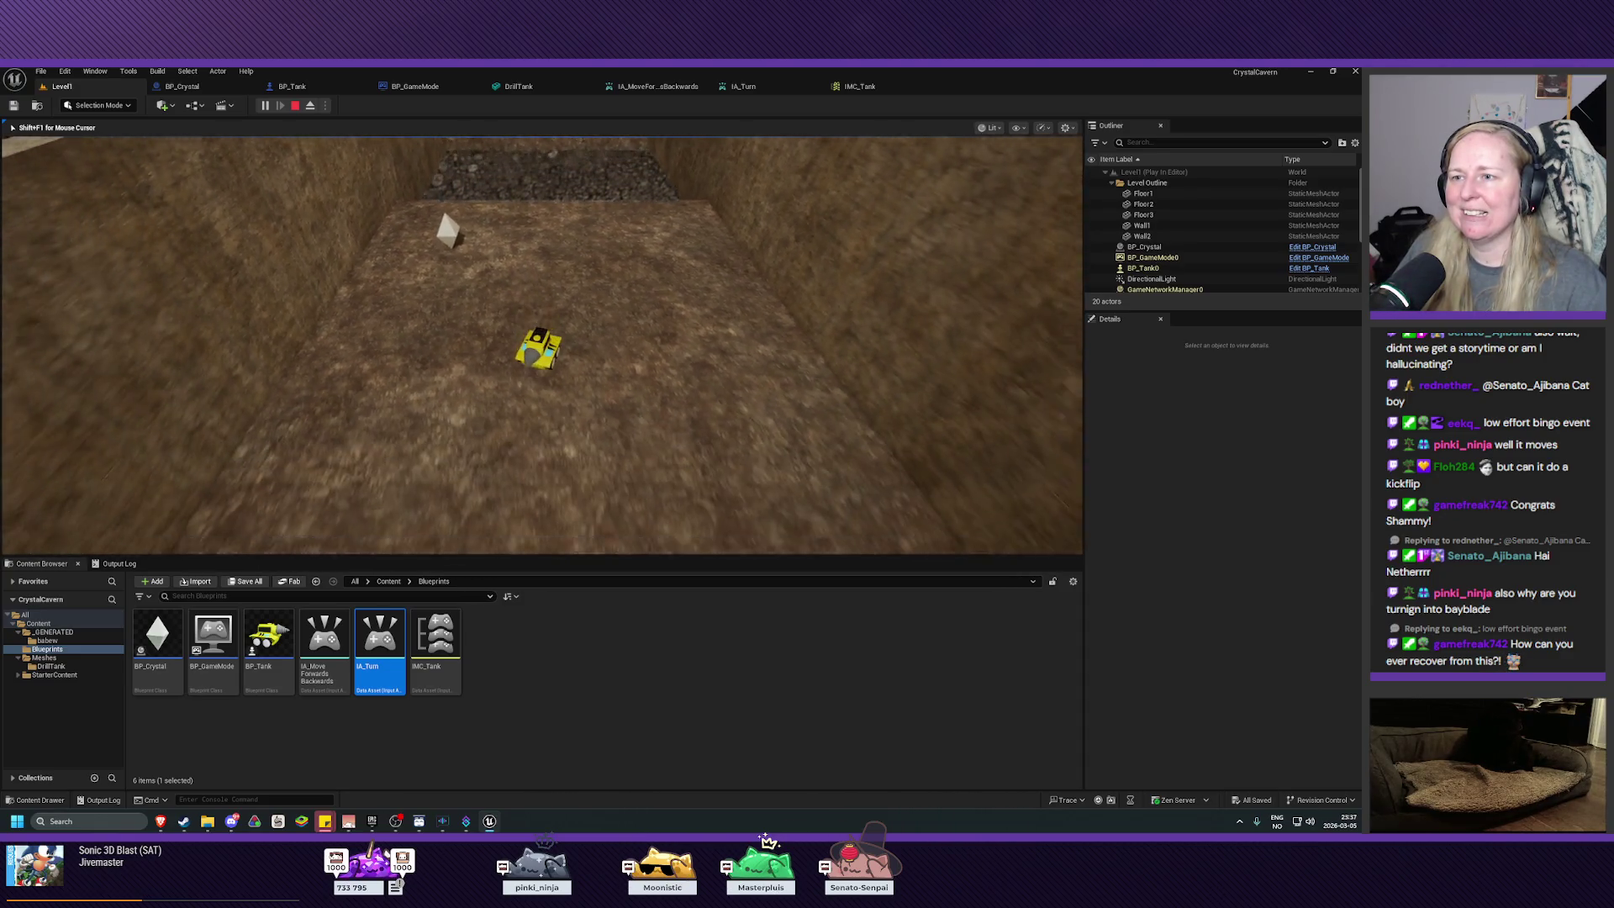
key(d)
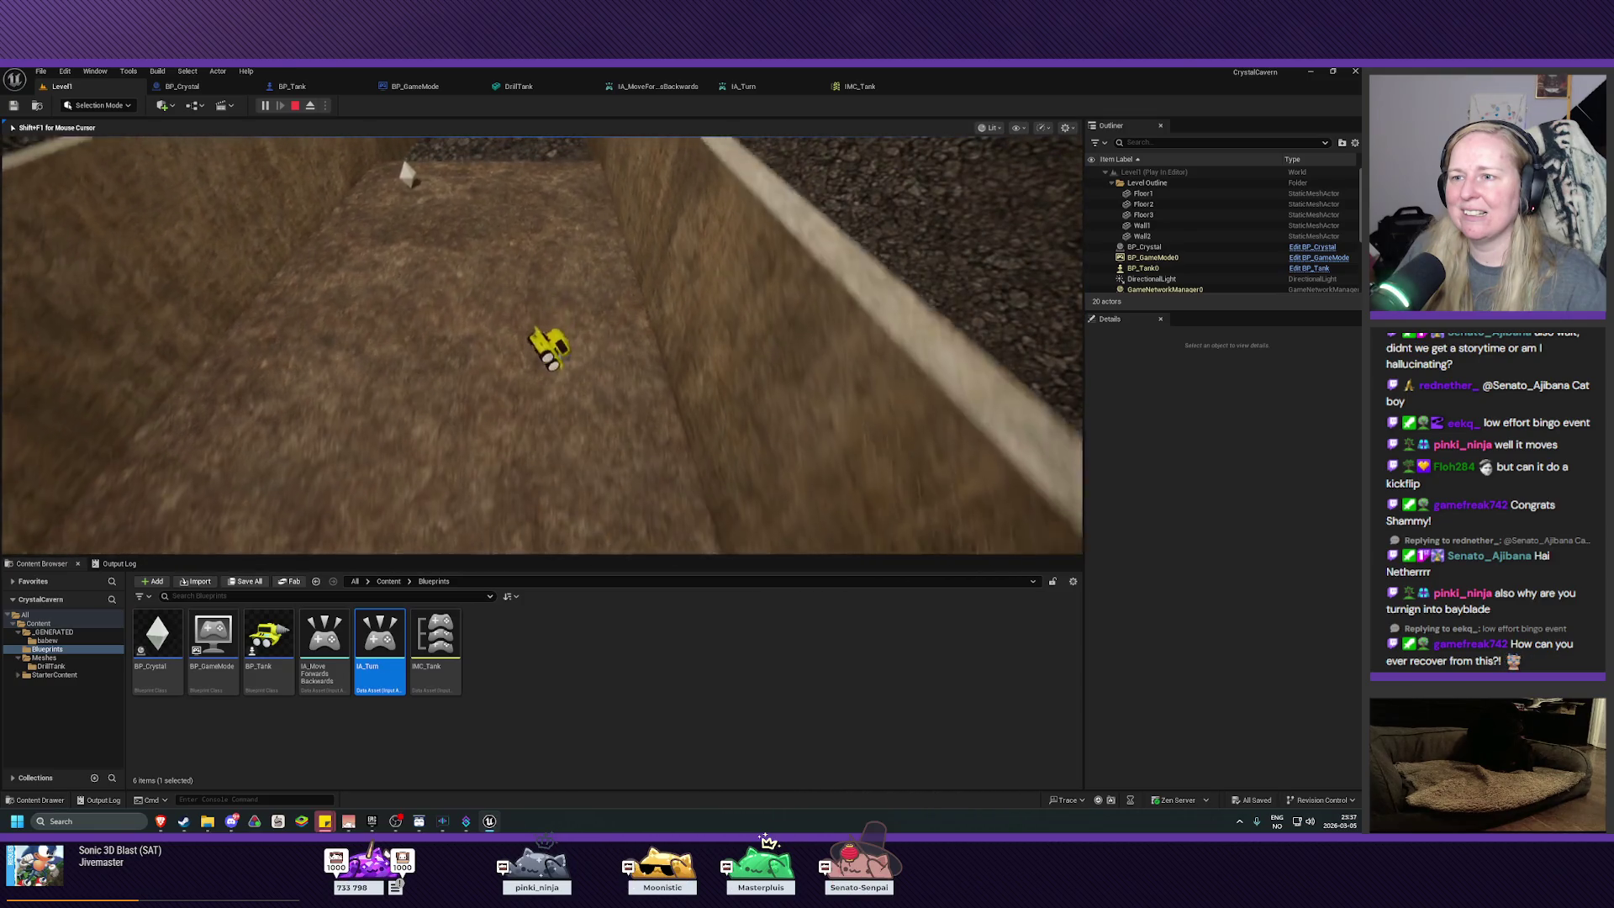
key(d)
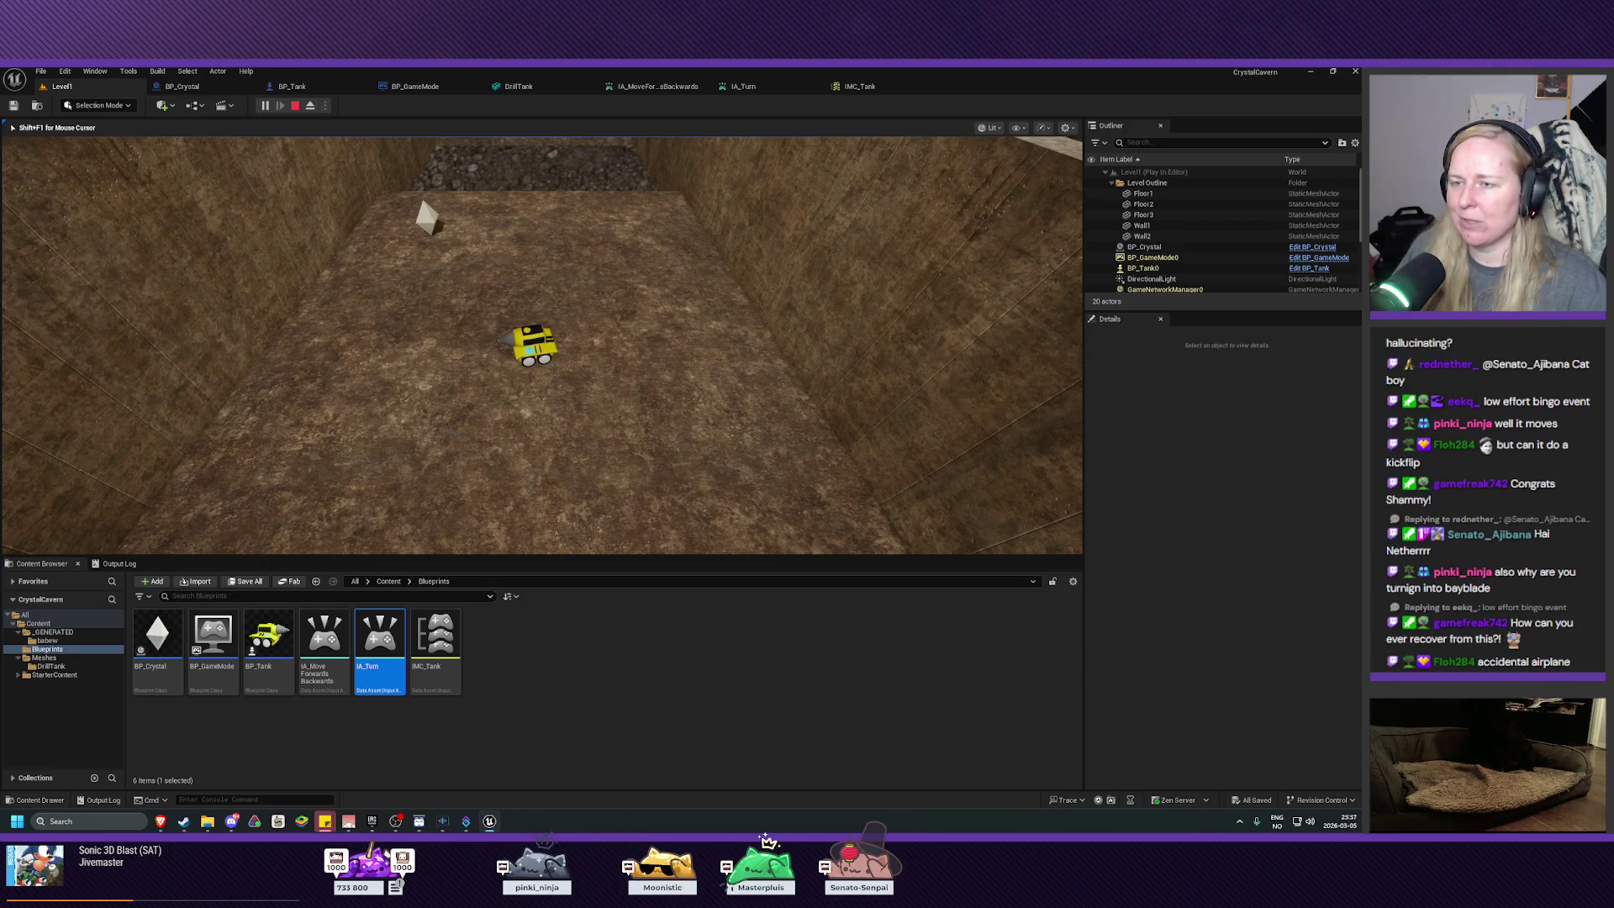
key(Escape)
Step: Check the force Blueprint in the paused course video, then return to the Unreal editor
mouse_move(162, 822)
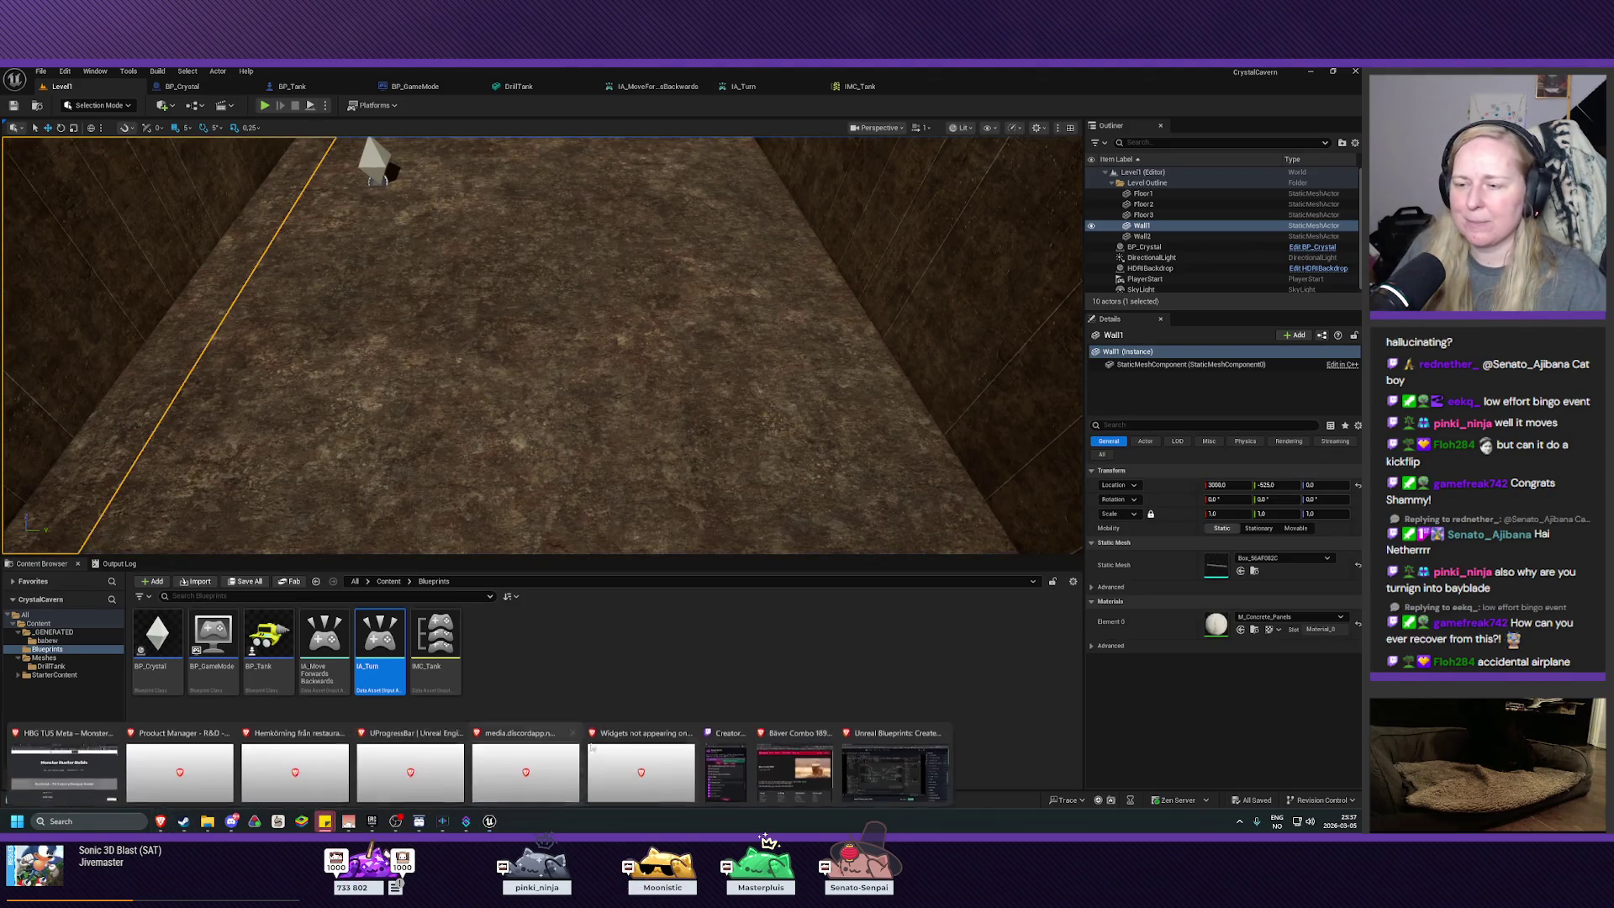
click(172, 764)
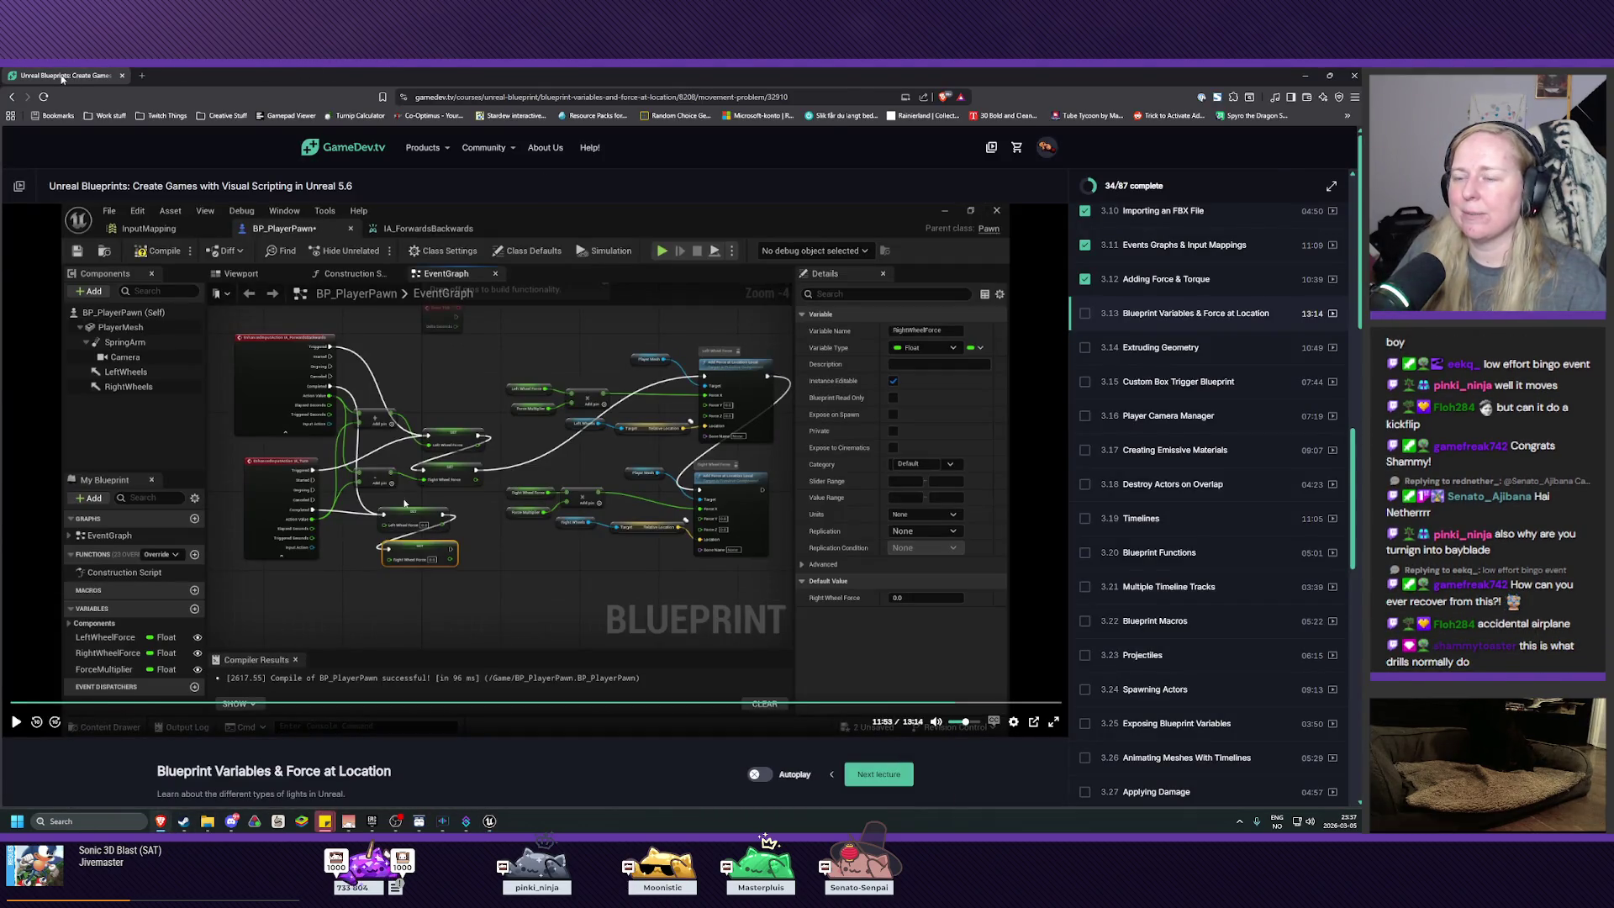
key(alt+Tab)
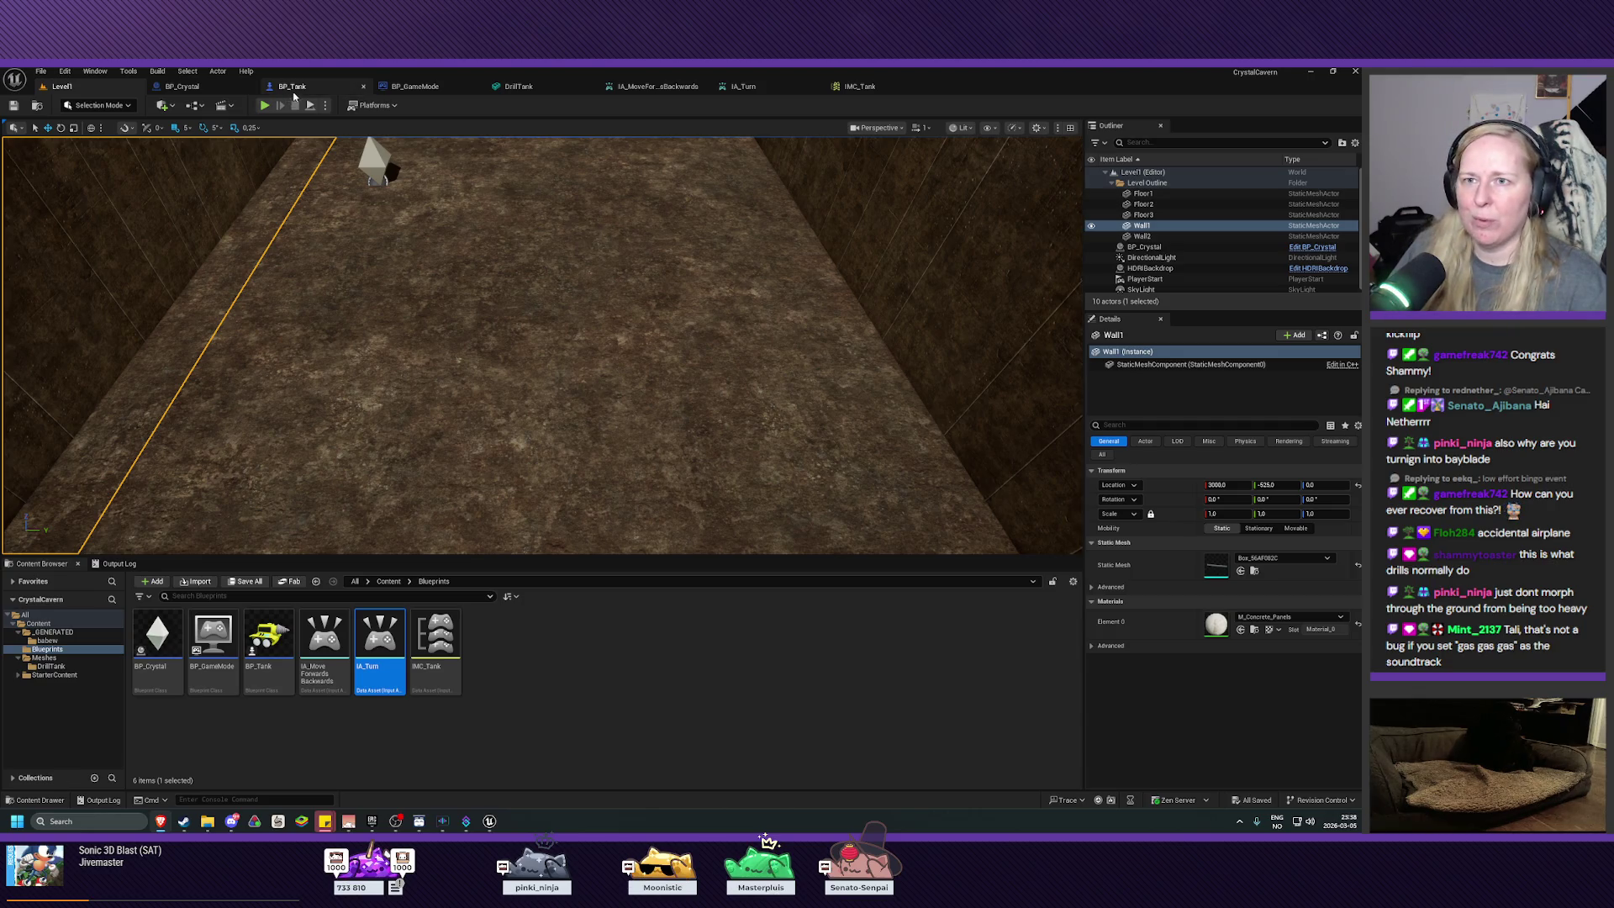
Step: In BP_Tank's Event Graph, shift the Add, SET and Add Force nodes right
click(293, 86)
click(413, 125)
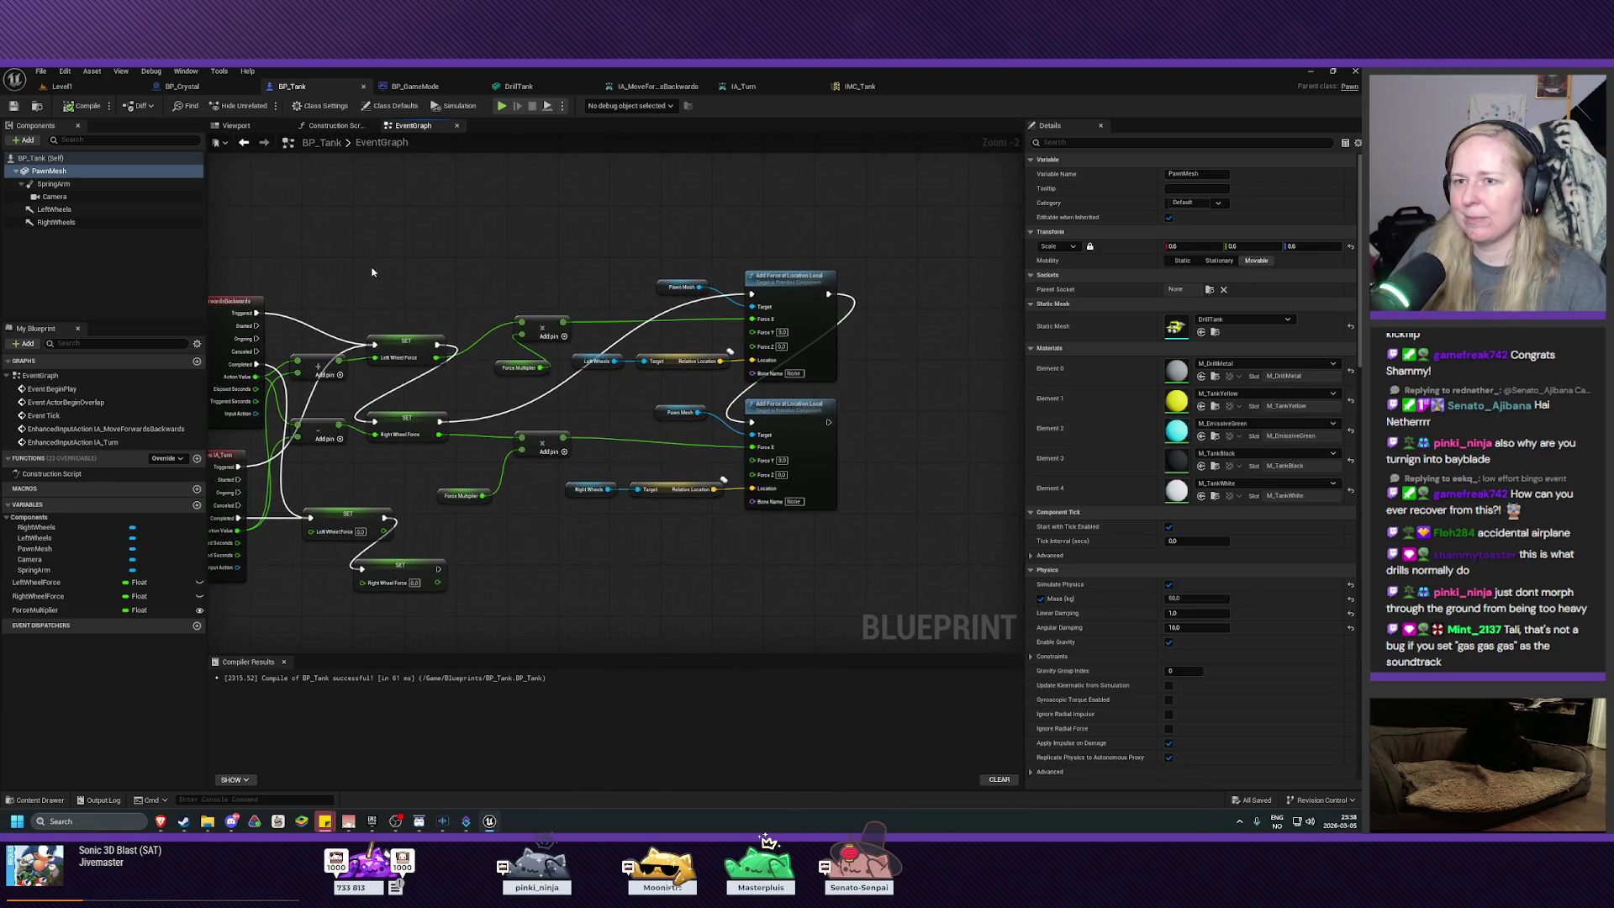
mouse_move(448, 334)
mouse_down()
mouse_move(744, 509)
mouse_move(863, 524)
mouse_up()
drag(788, 290, 896, 290)
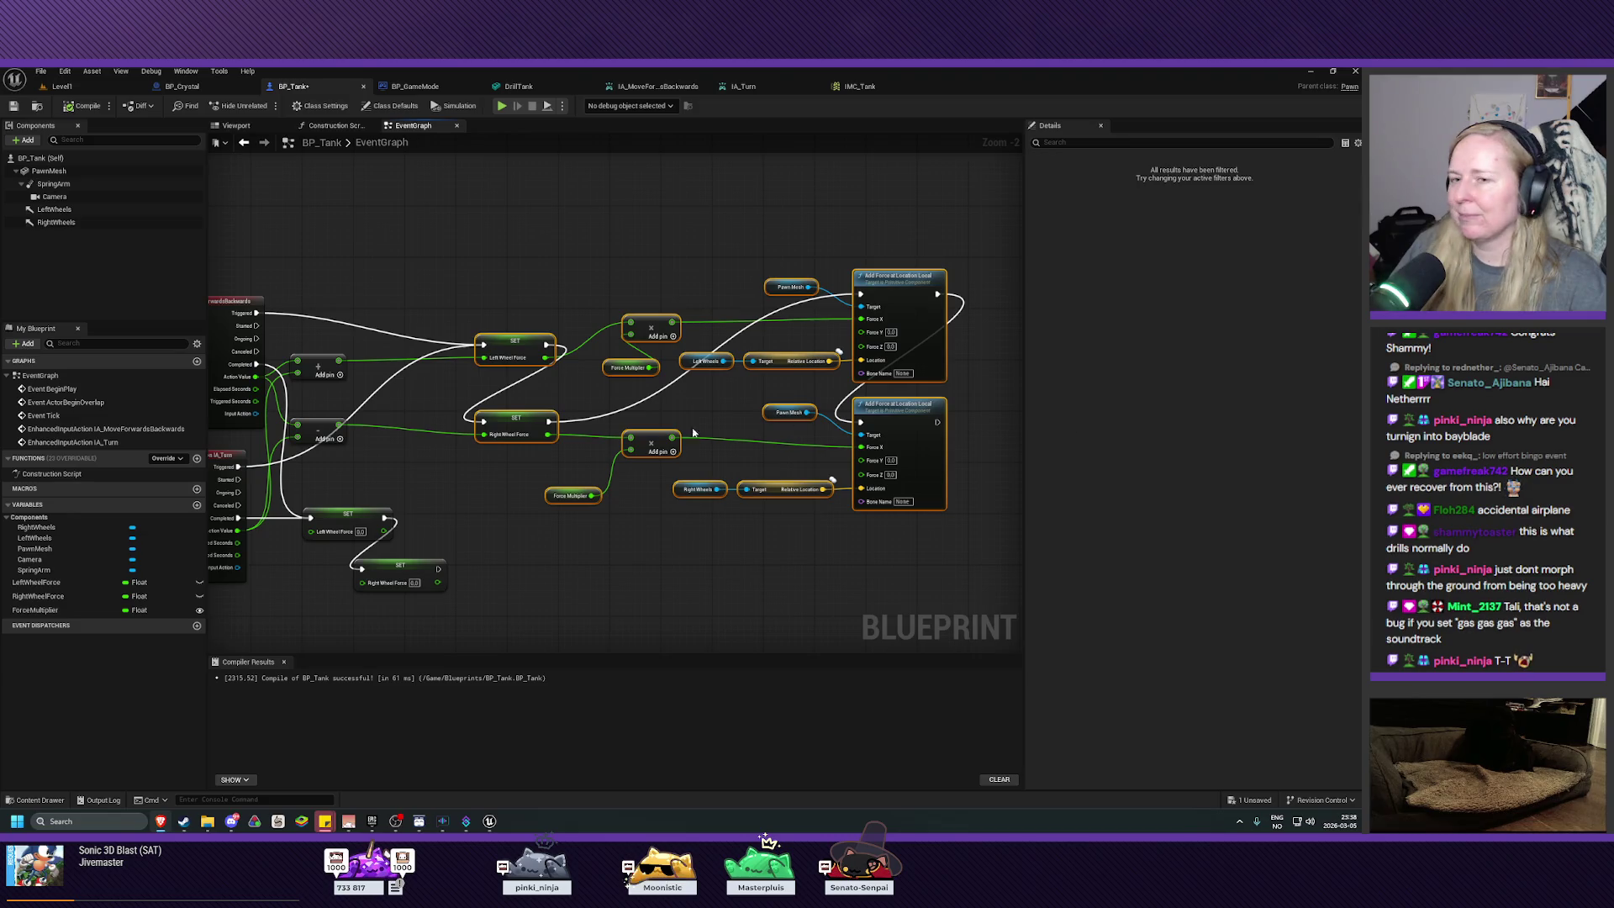
click(345, 365)
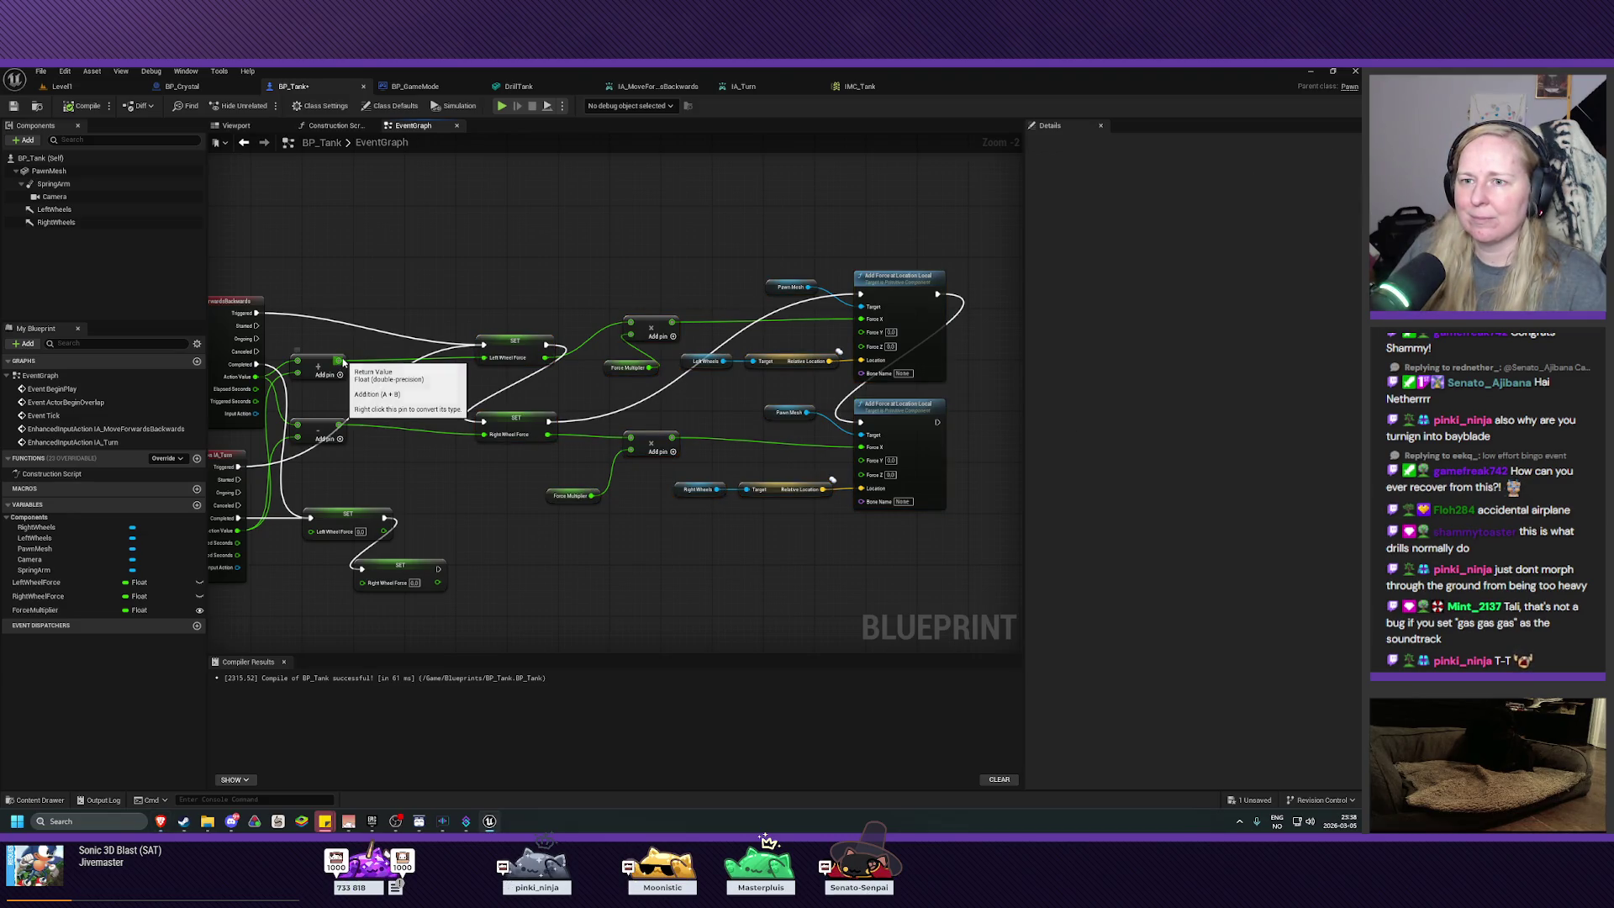
Step: Insert a Clamp (Float) node after the Add result with Min set to -1
drag(343, 362, 378, 343)
text(clamp float)
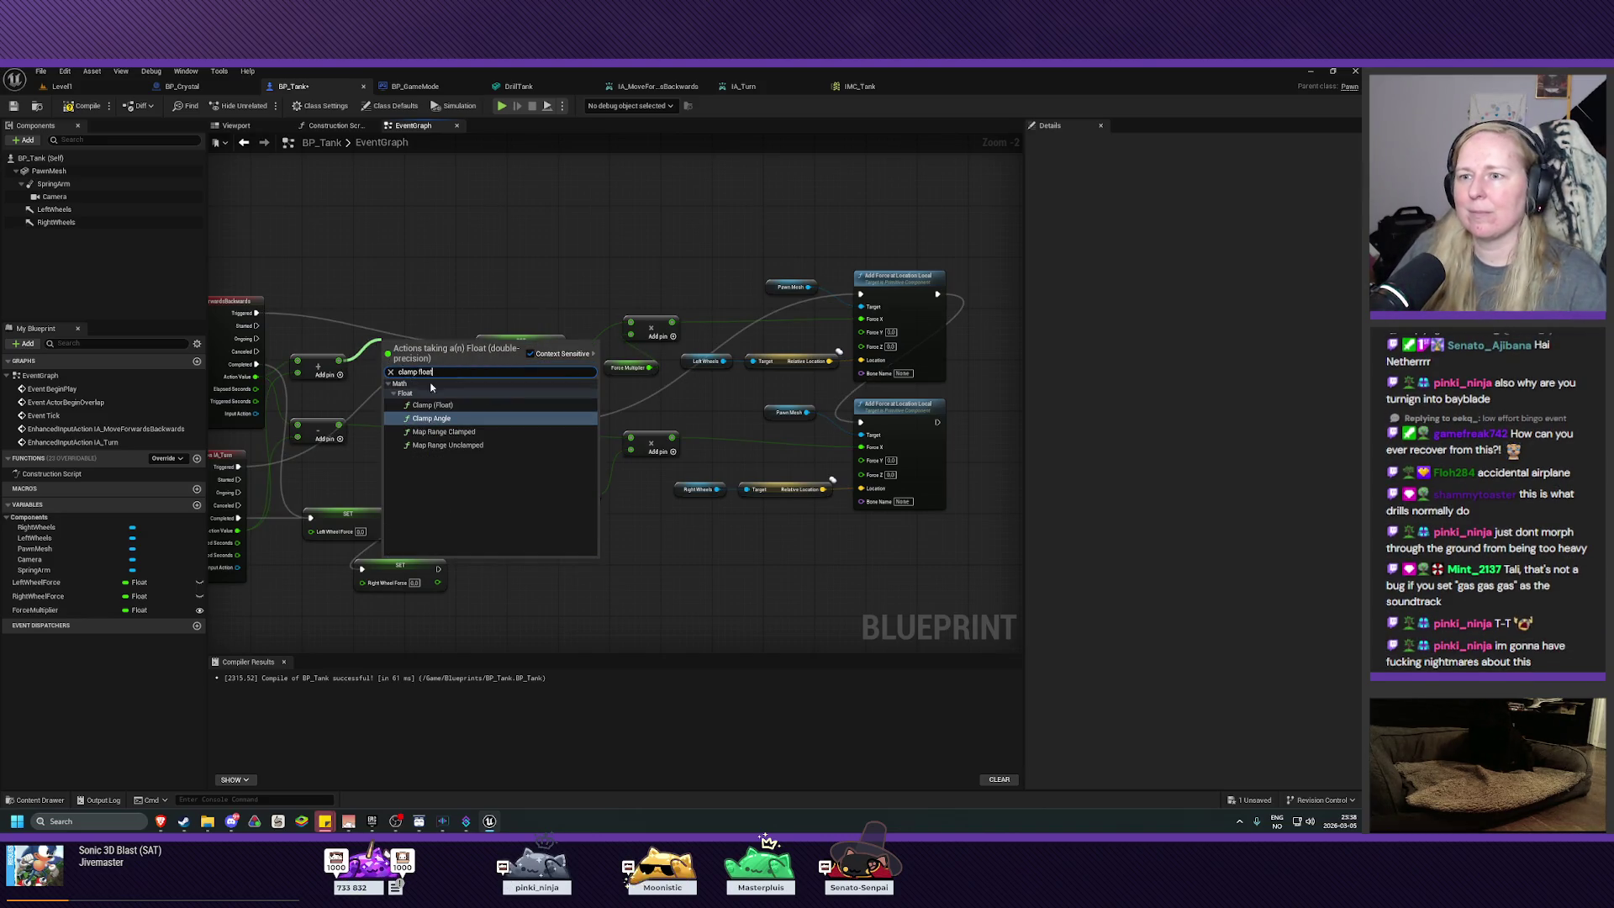
click(452, 404)
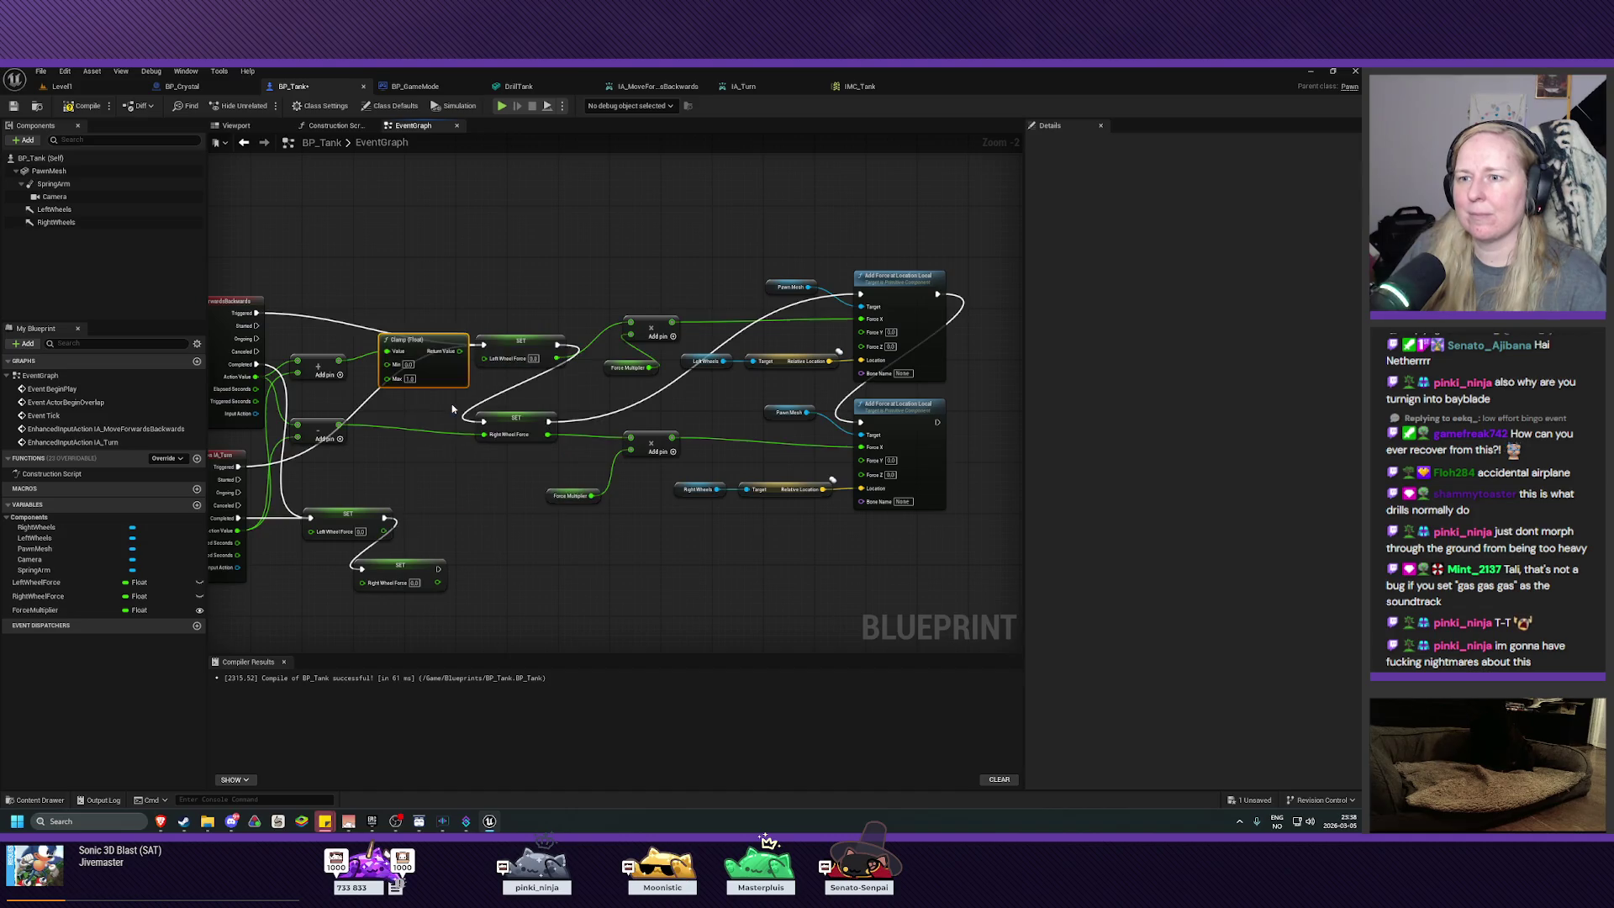
drag(430, 341, 411, 340)
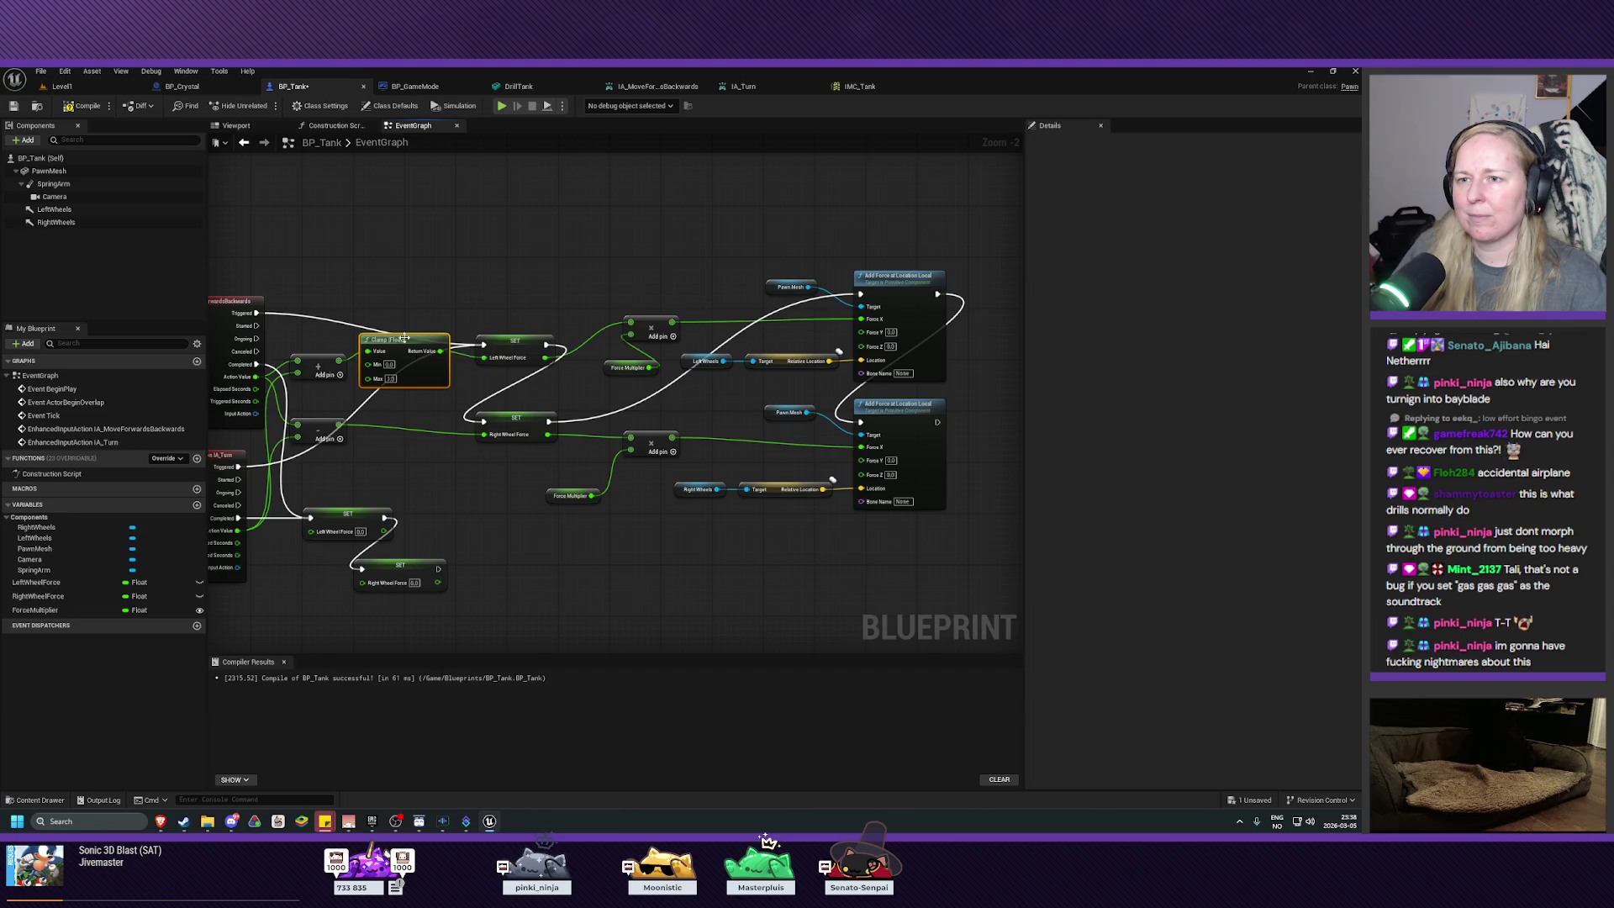
drag(404, 335, 408, 341)
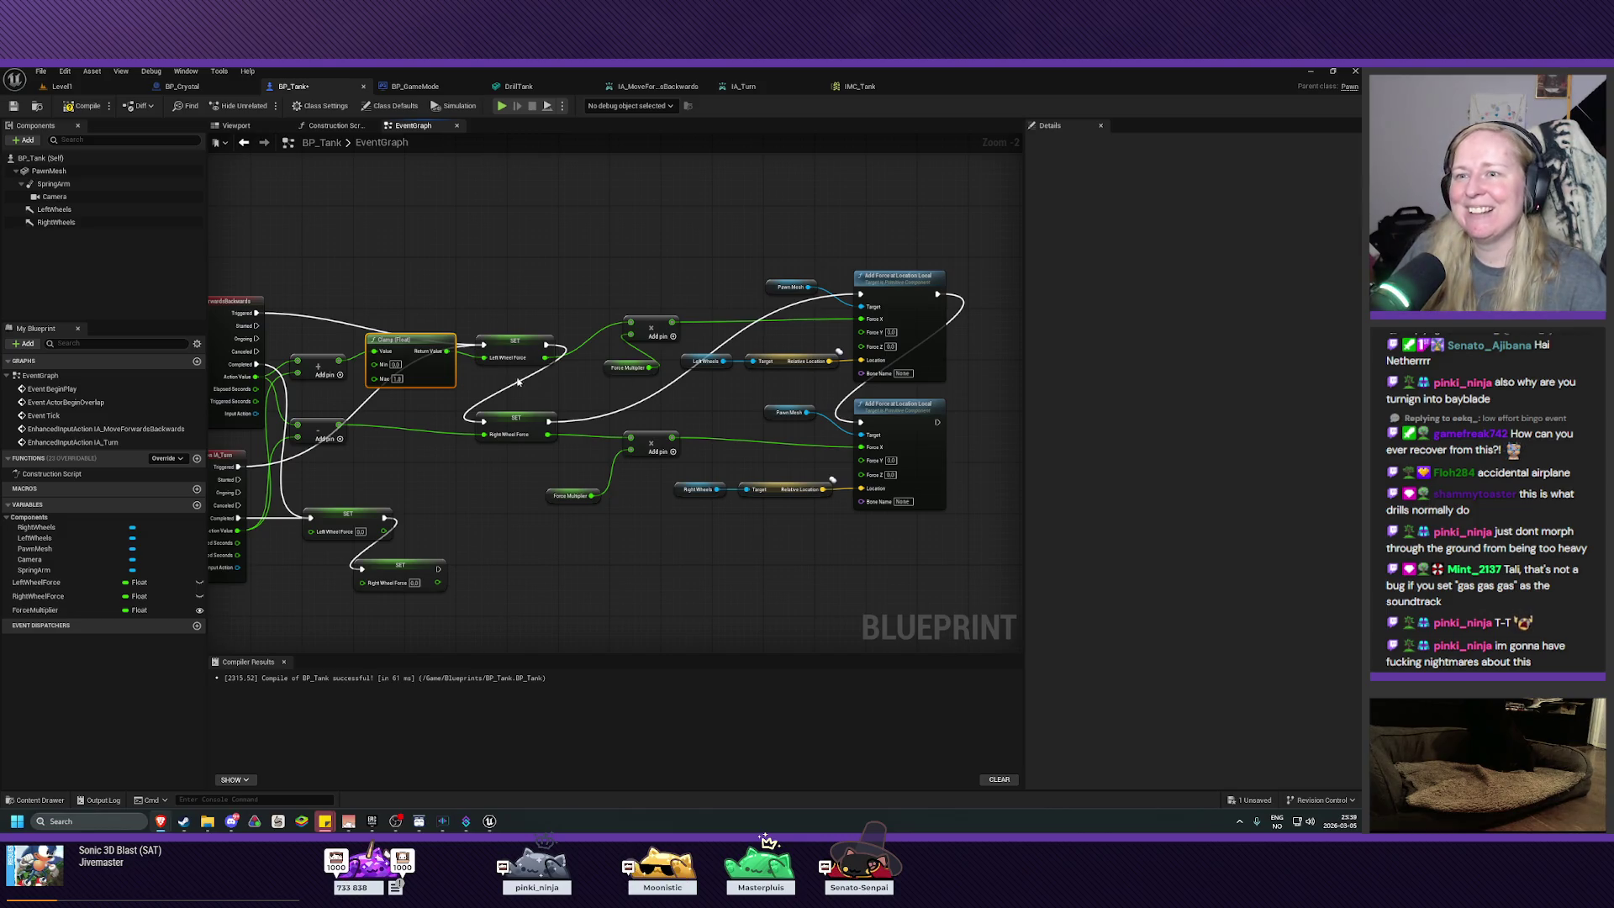
click(395, 364)
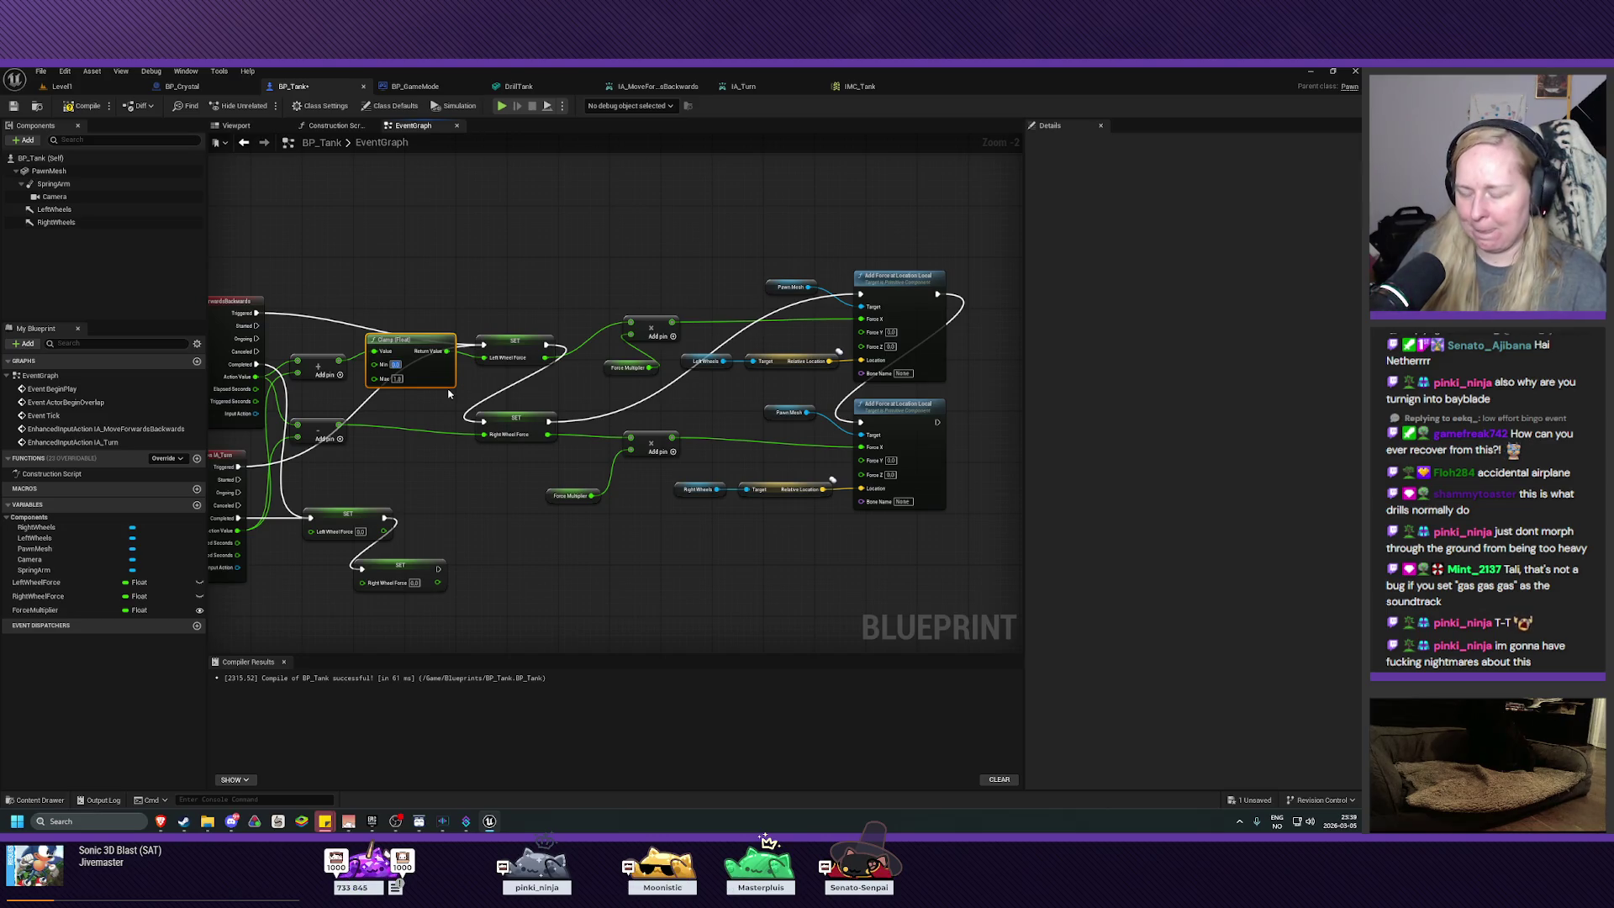
text(-1)
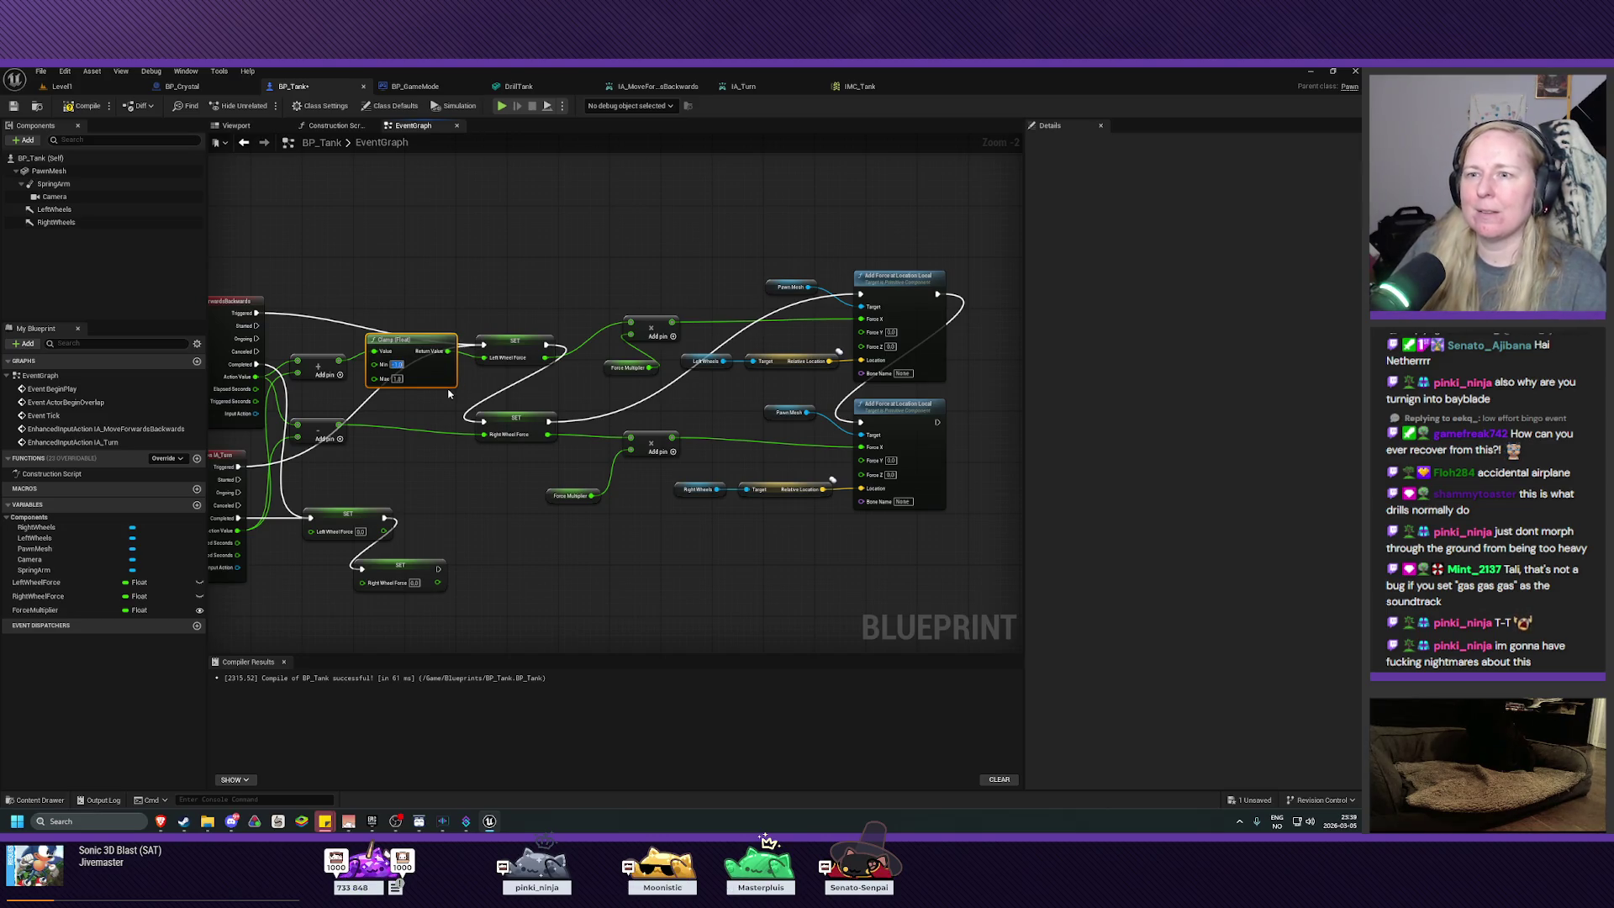
Step: Duplicate the Clamp (Float) node and wire the lower Add result into the copy
click(411, 404)
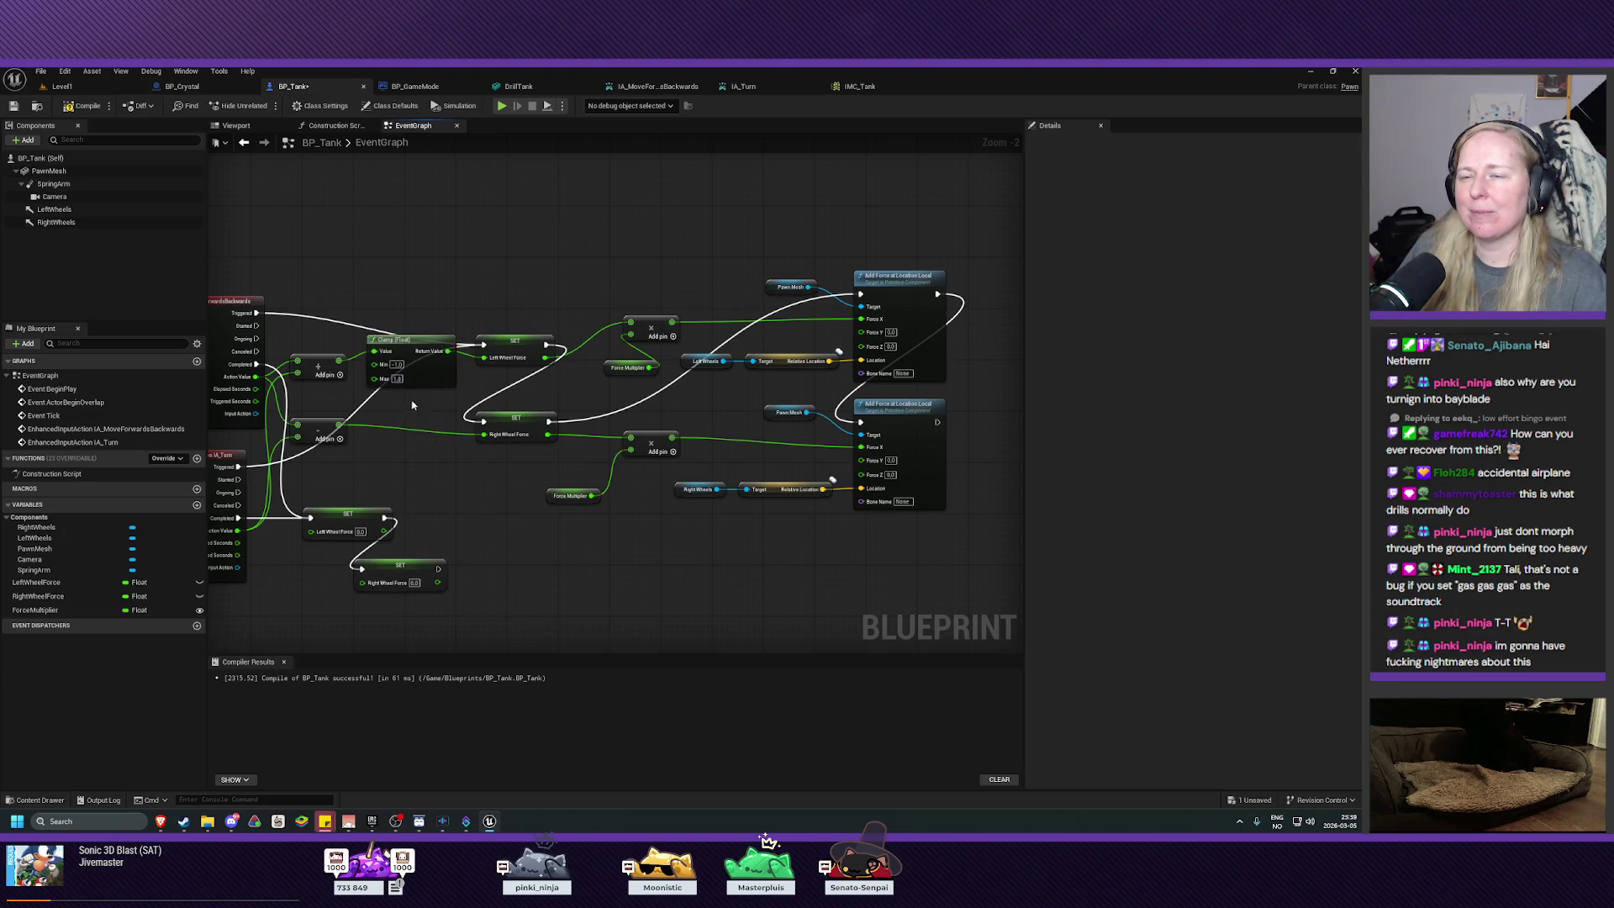
mouse_move(608, 431)
mouse_down()
mouse_move(438, 388)
mouse_move(404, 413)
mouse_up()
key(ctrl+c)
key(ctrl+v)
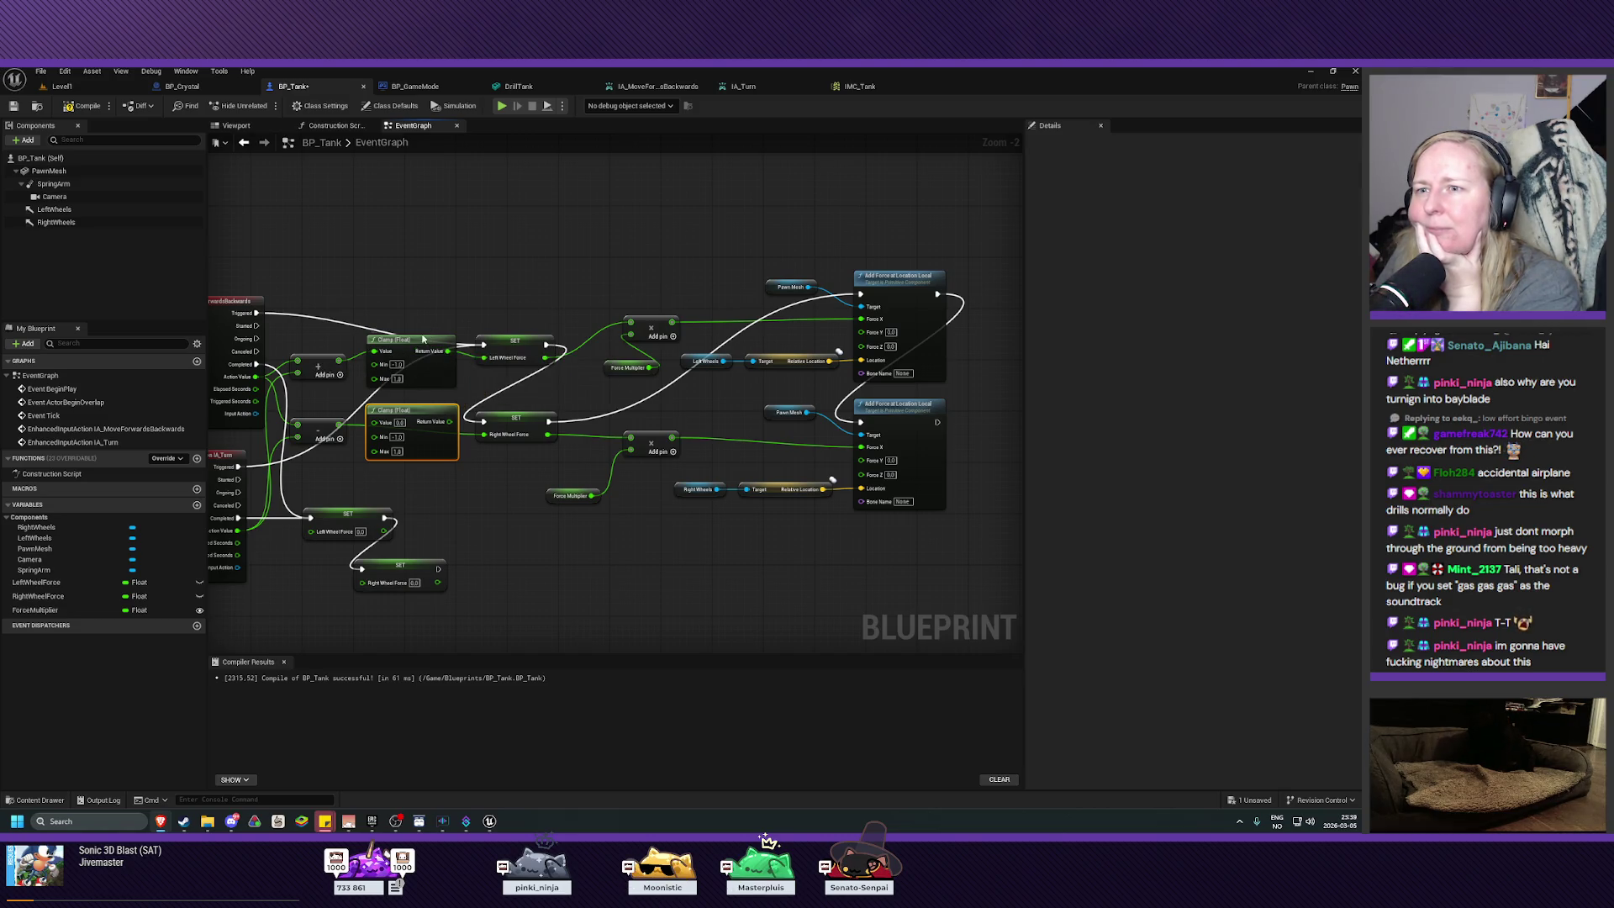
drag(417, 341, 418, 335)
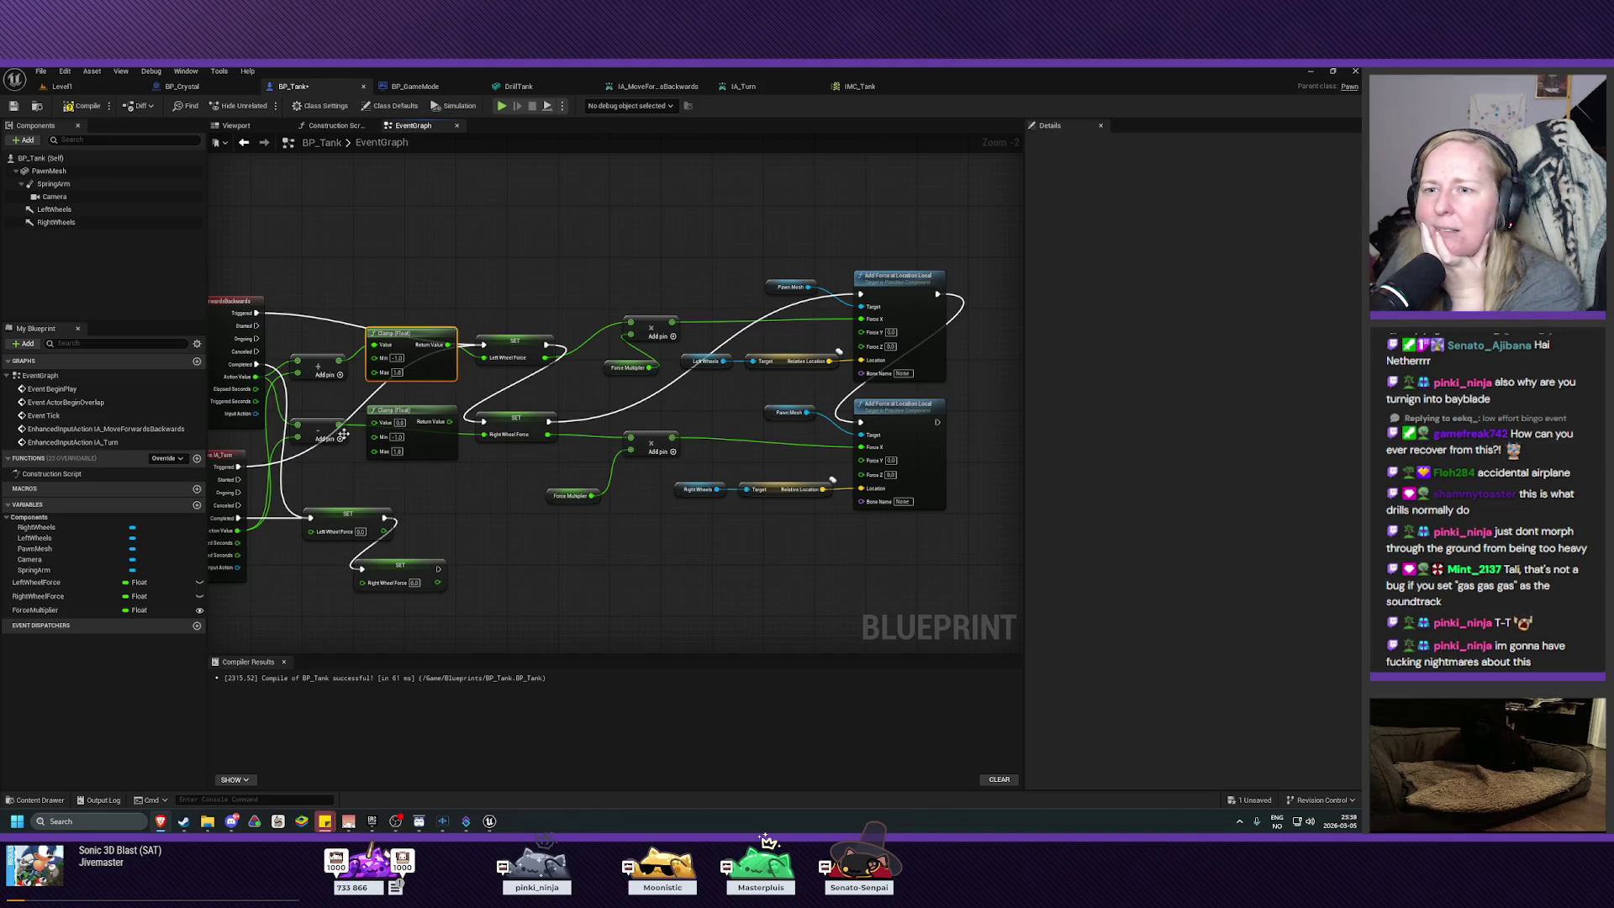
mouse_move(339, 424)
mouse_down()
mouse_move(369, 467)
mouse_move(374, 422)
mouse_move(486, 435)
mouse_move(416, 429)
mouse_up()
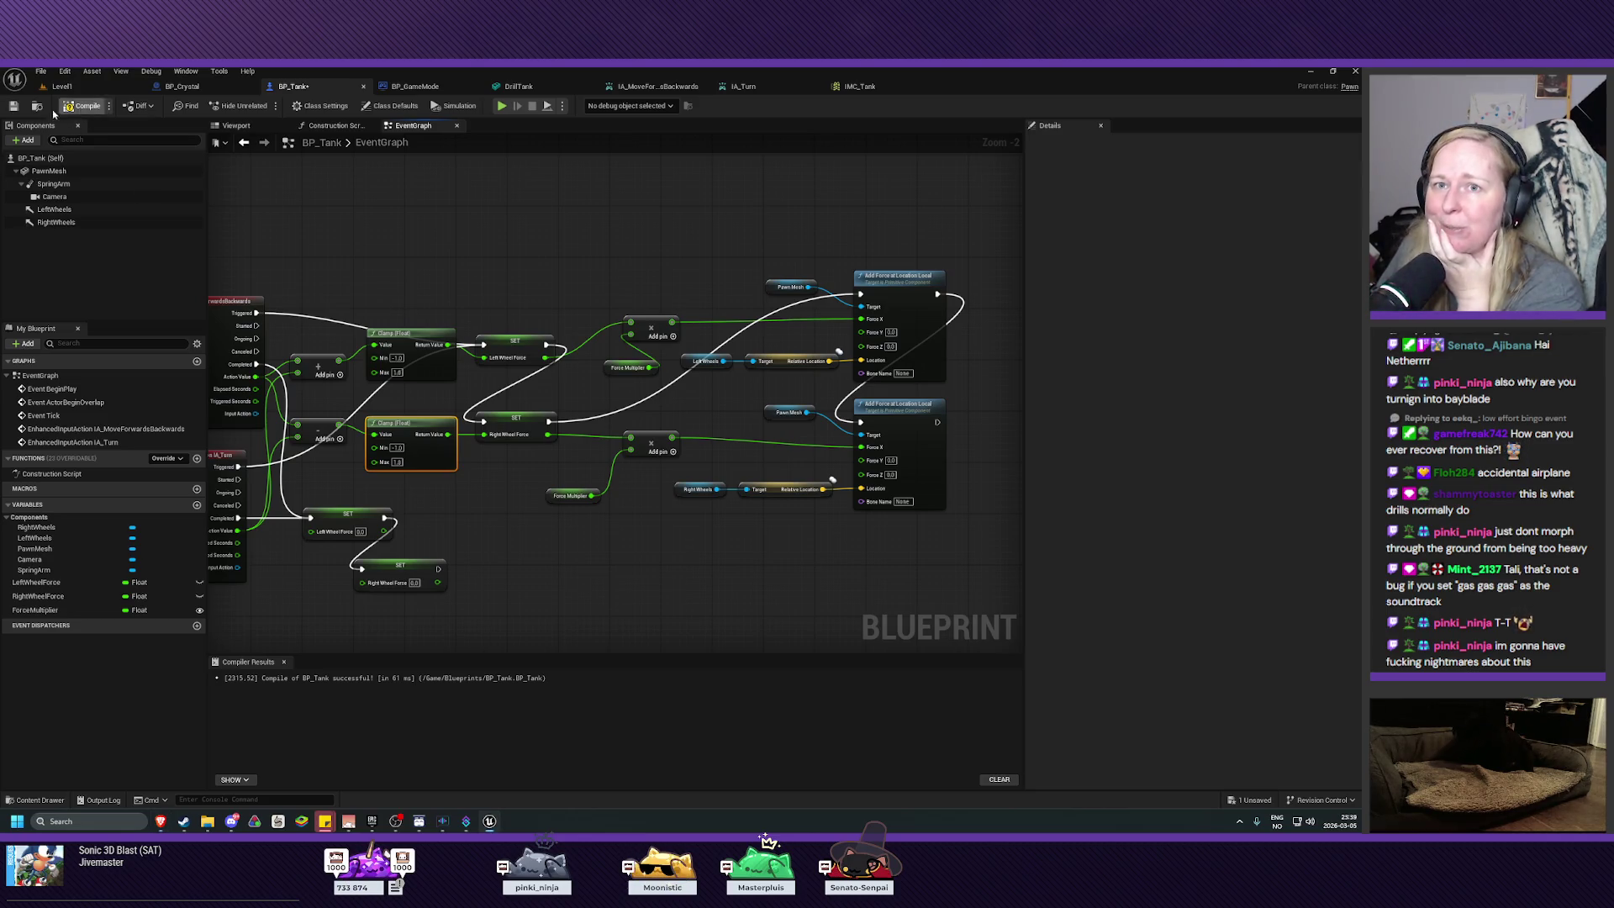
Step: Save BP_Tank and start a Play session in Level1
click(13, 105)
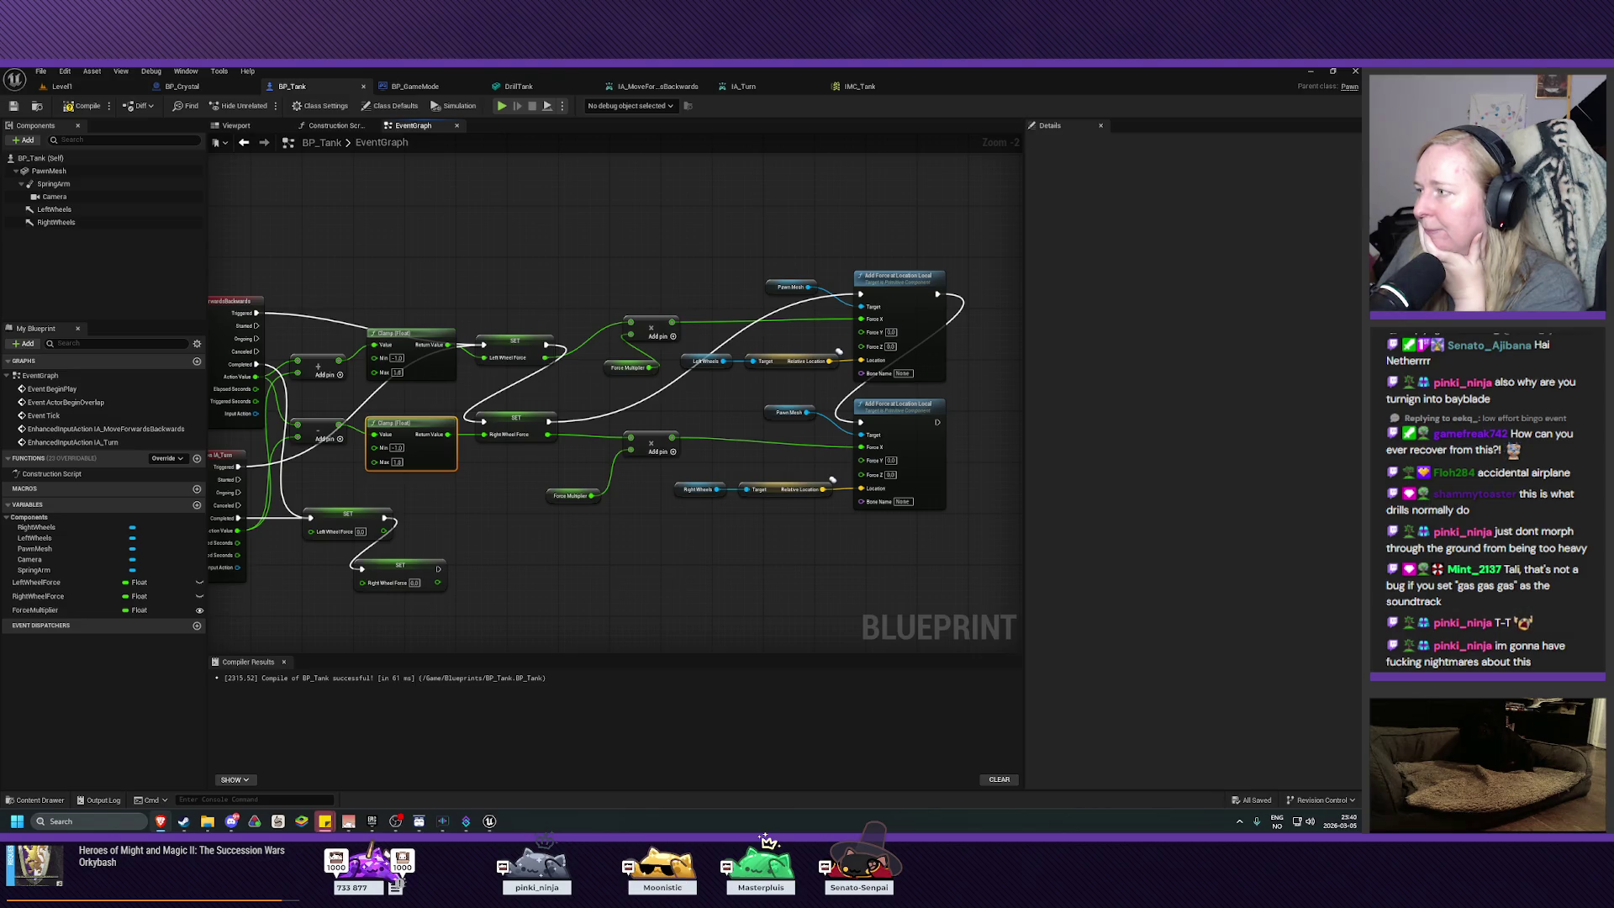
click(61, 85)
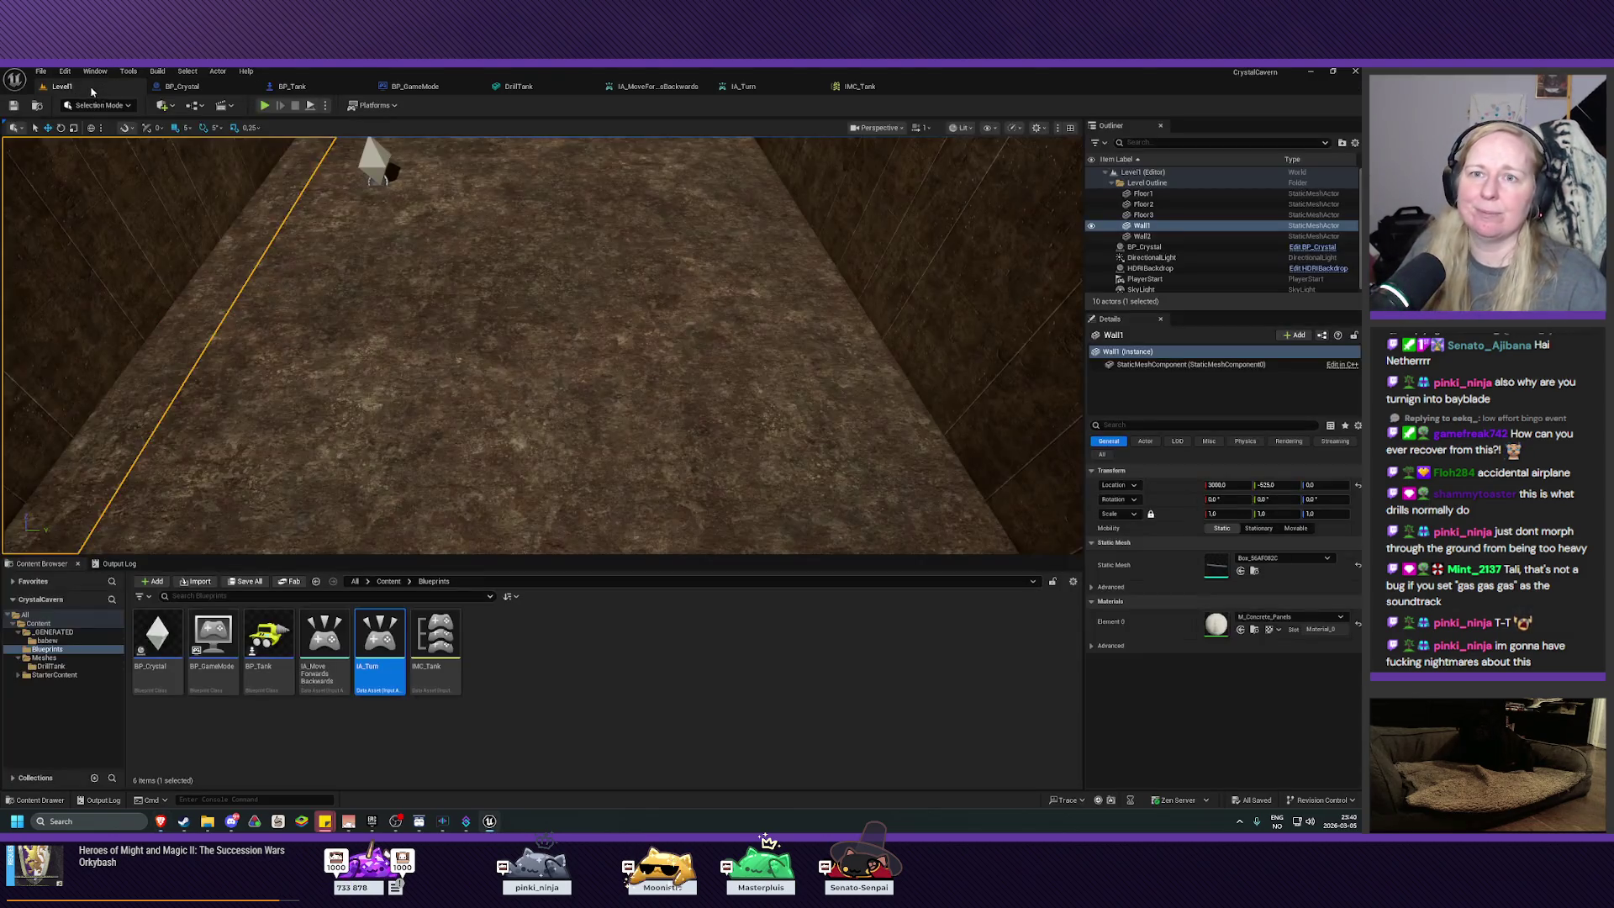
click(264, 105)
click(454, 312)
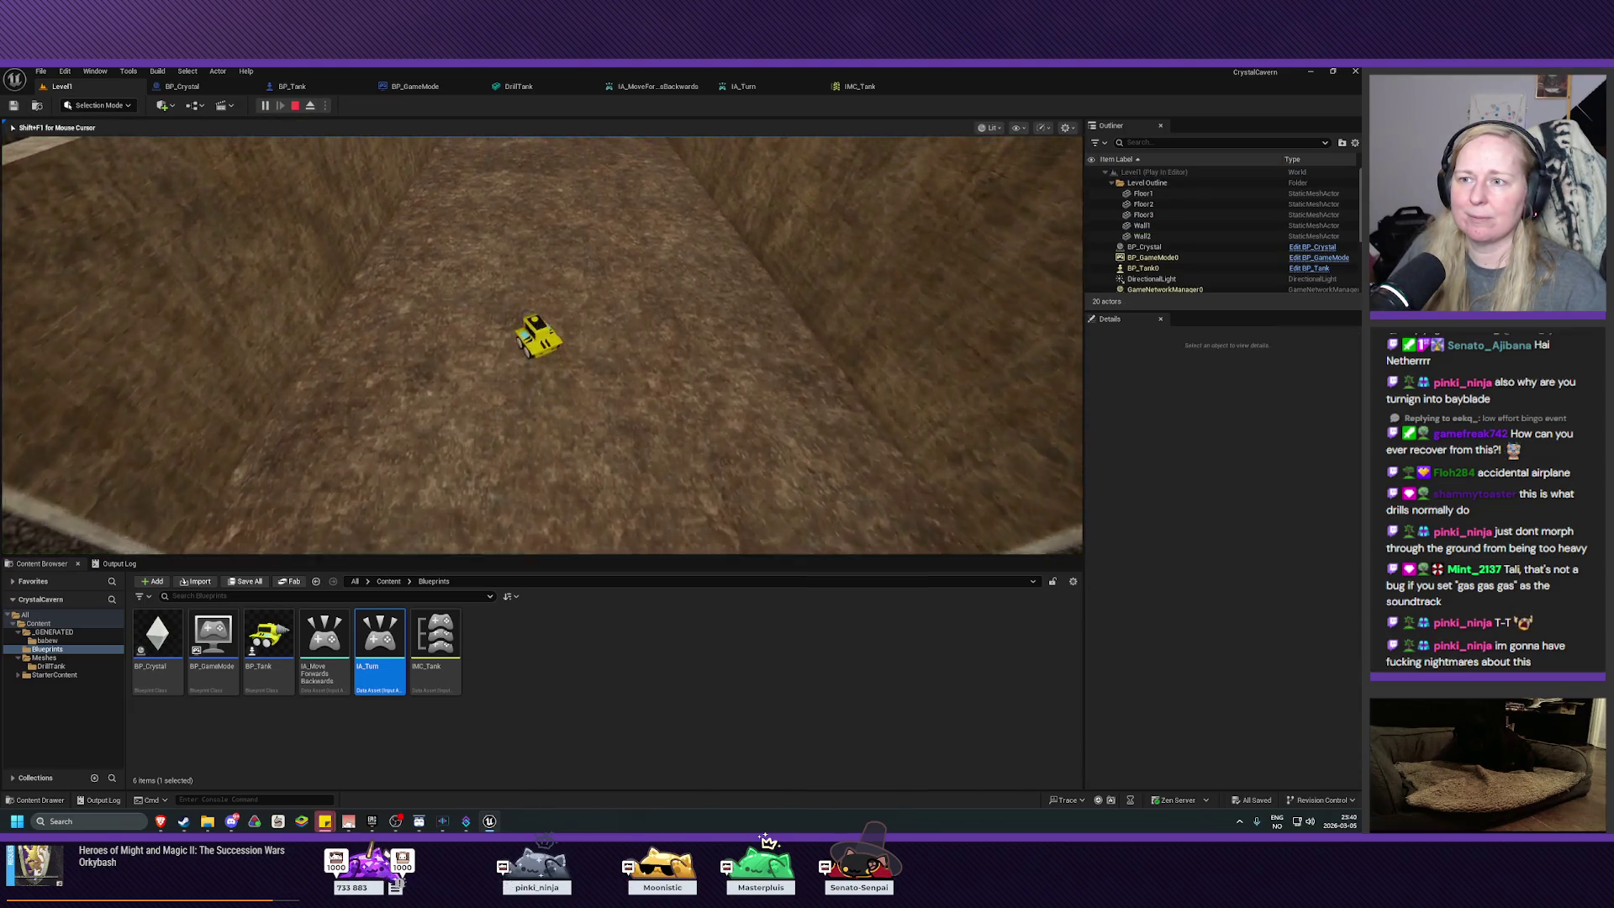
Step: Drive the clamped tank around the corridor, stop, and bring the course page forward
key(w)
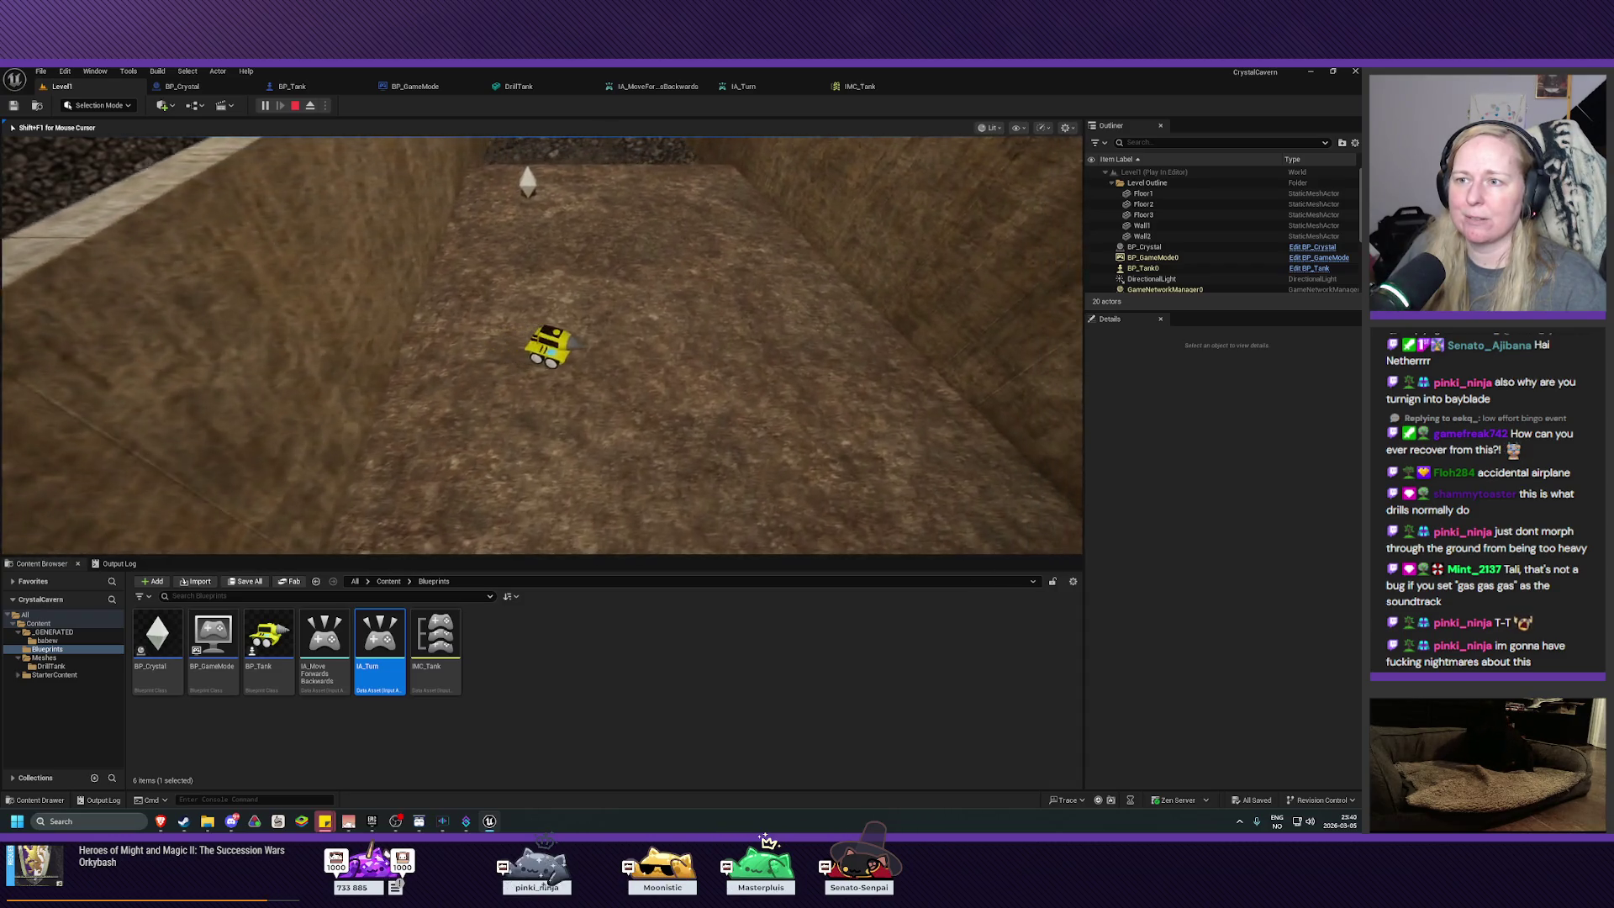
key(d)
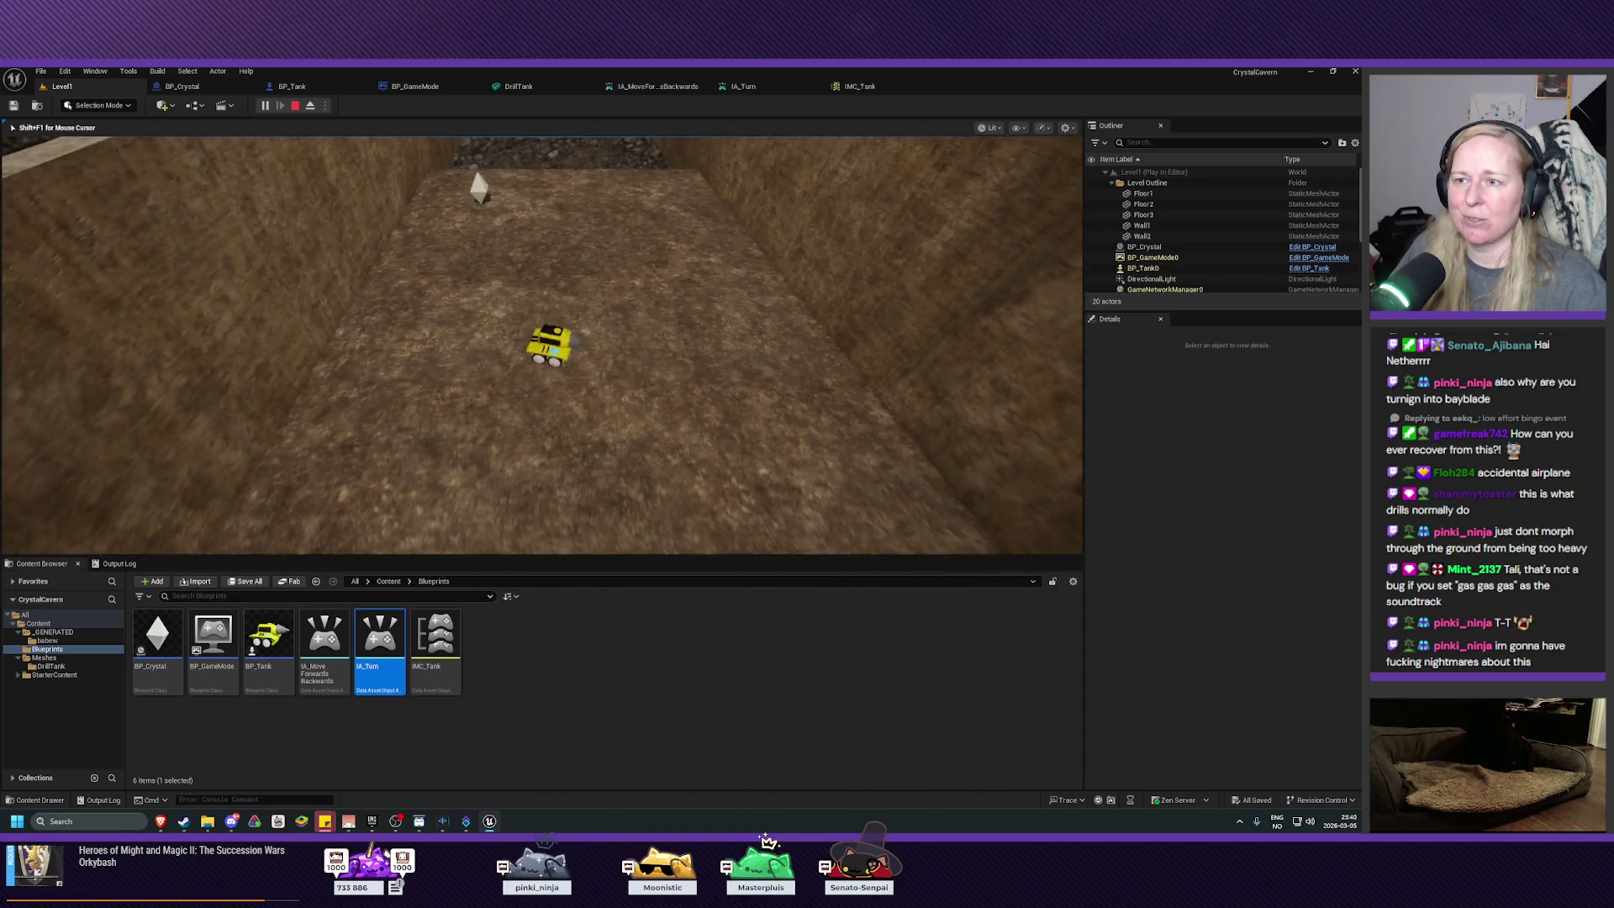
key(a)
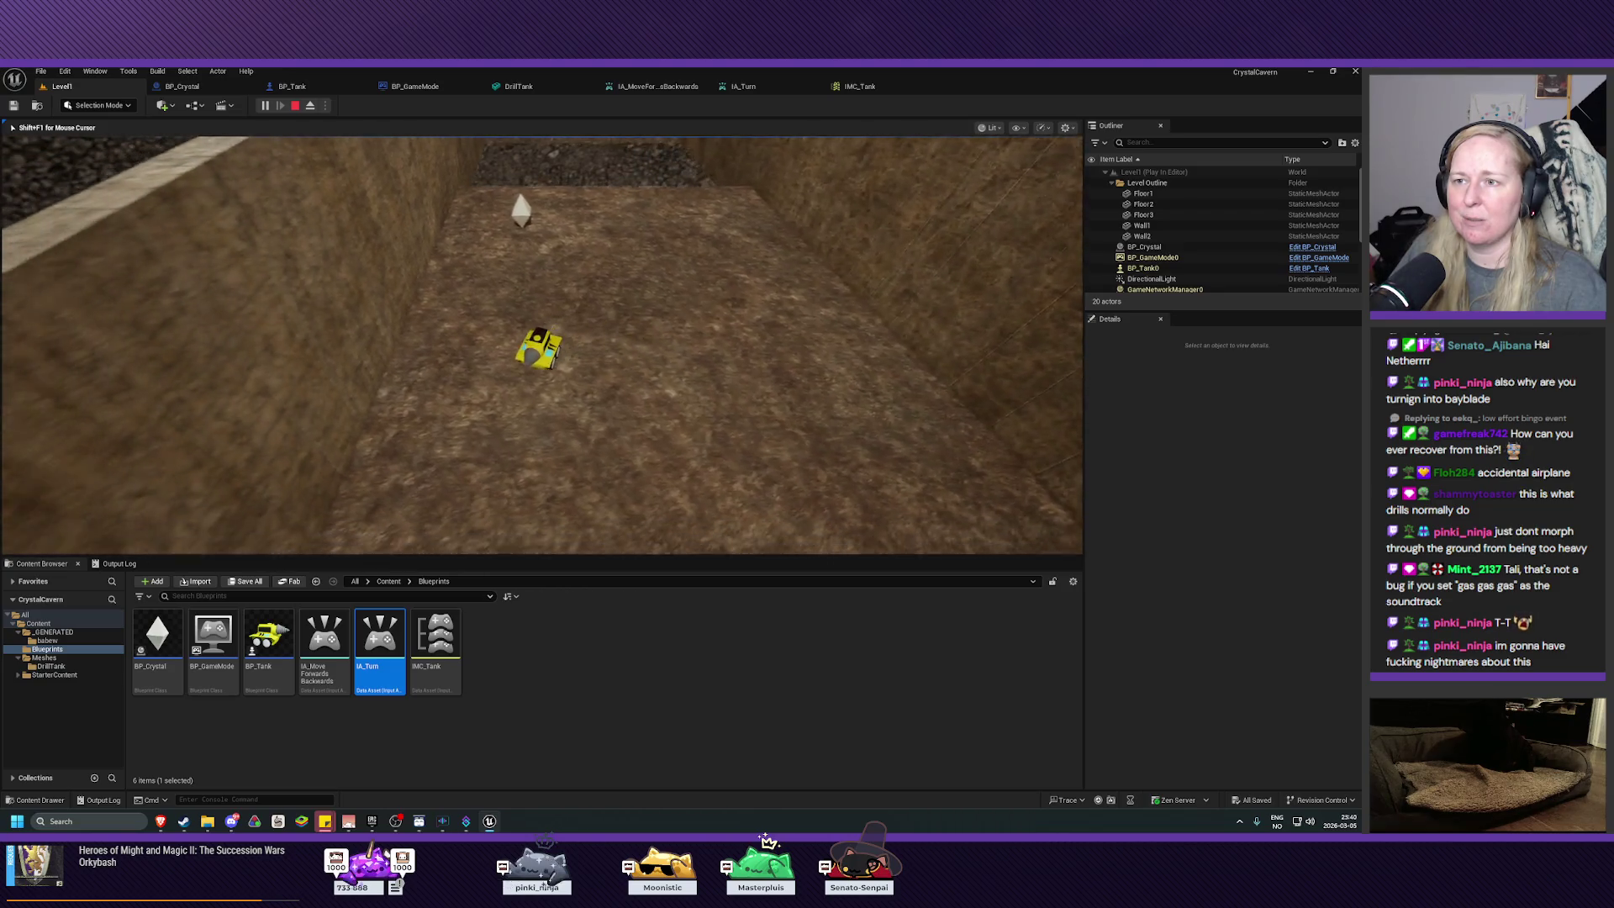
key(w)
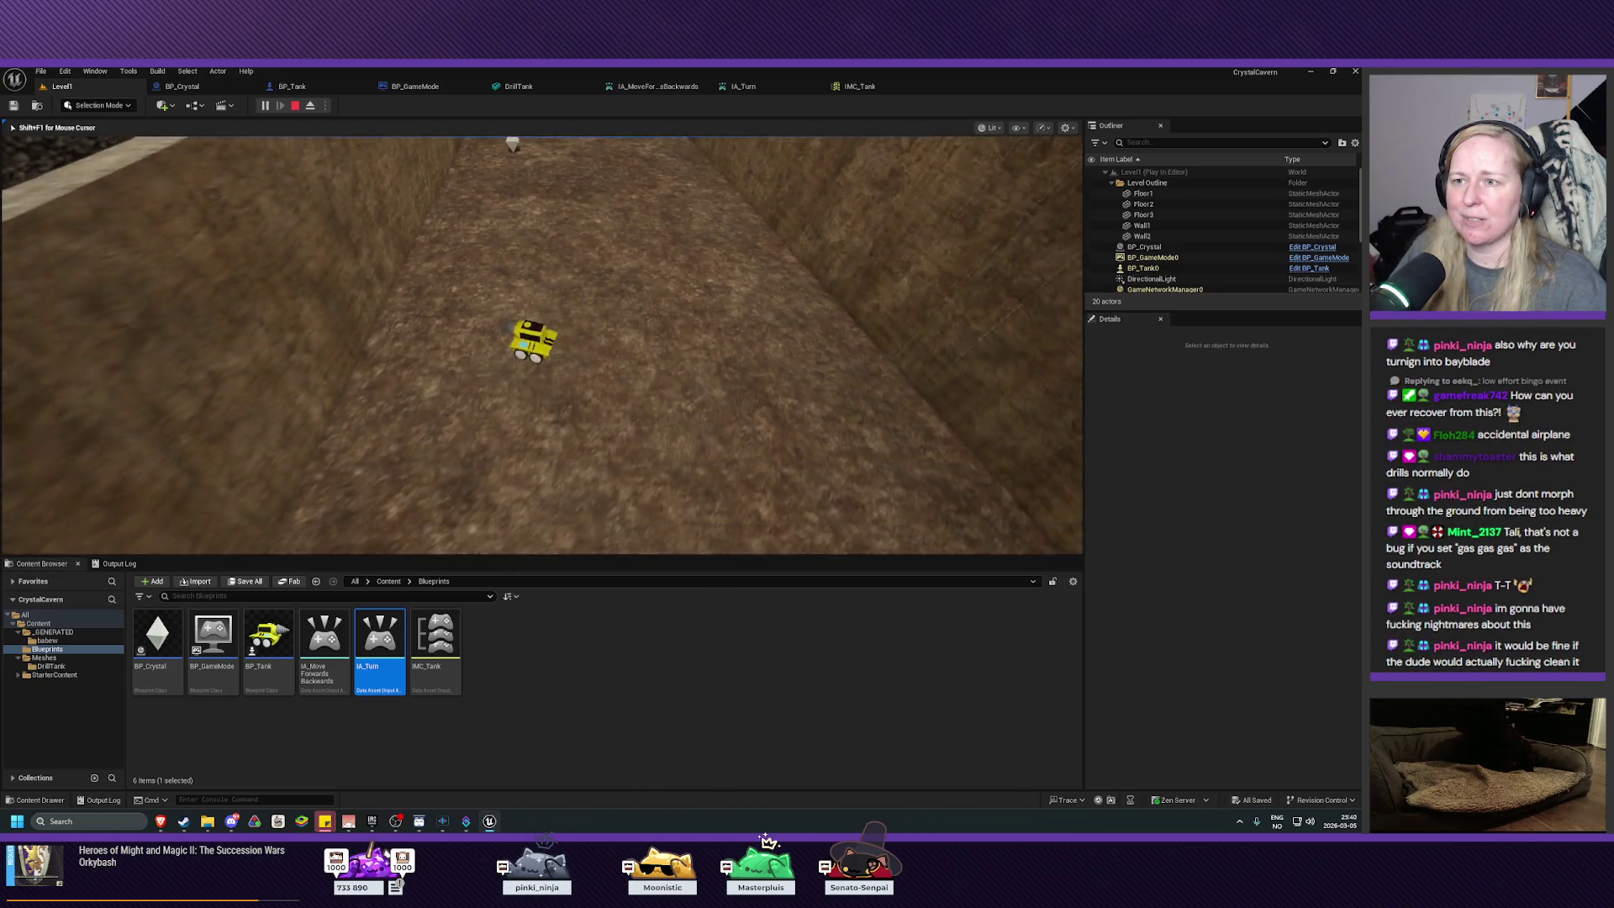
key(d)
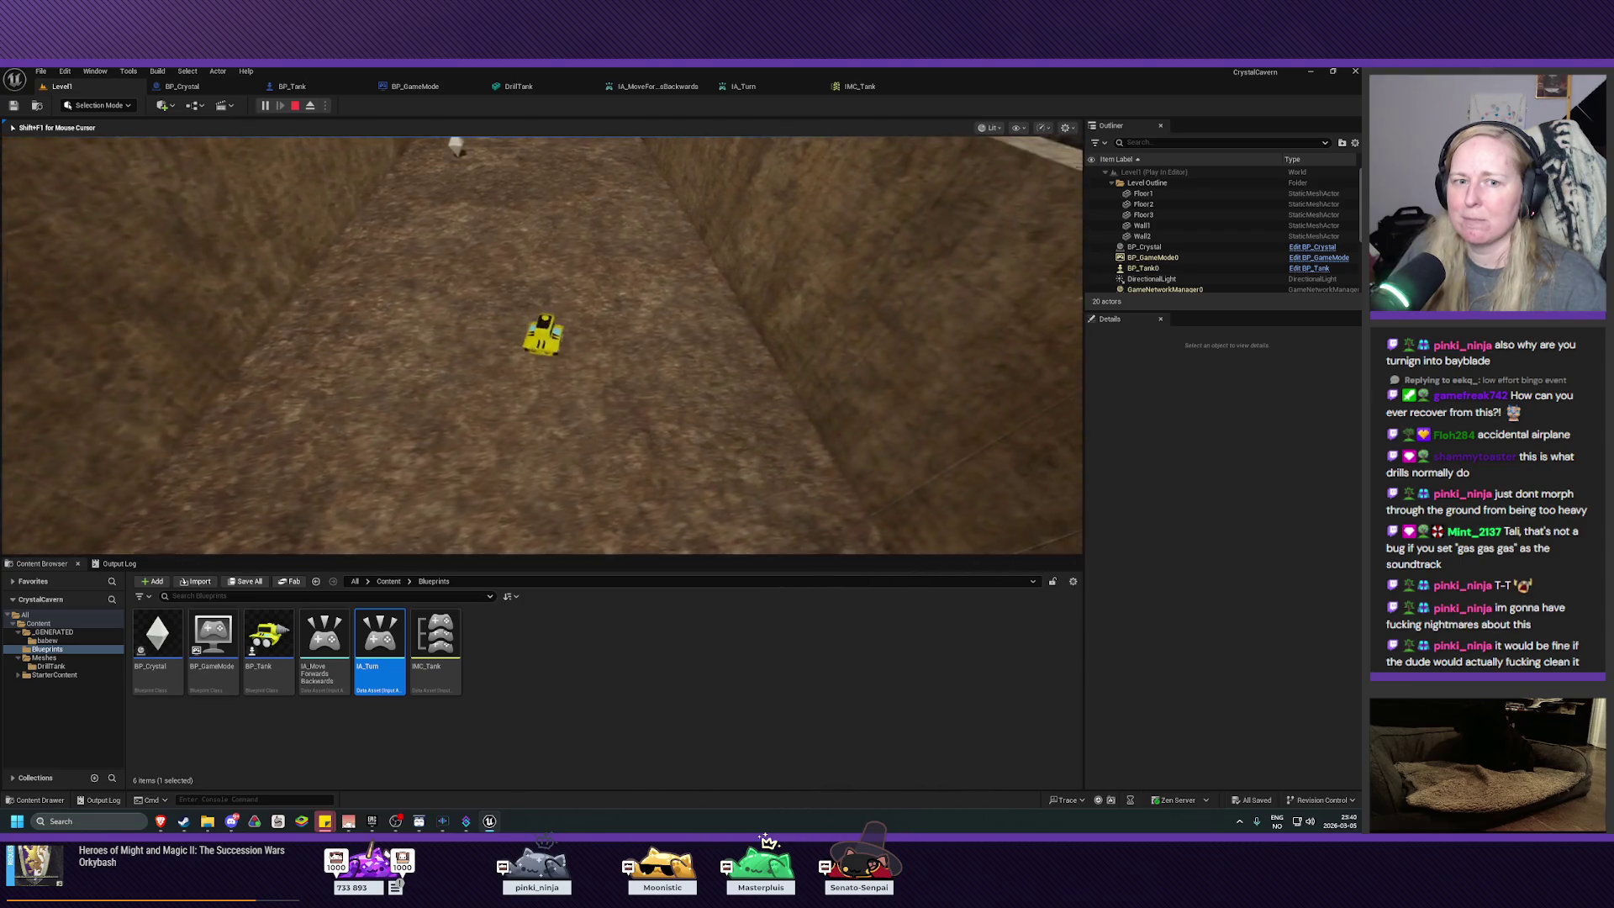
key(Escape)
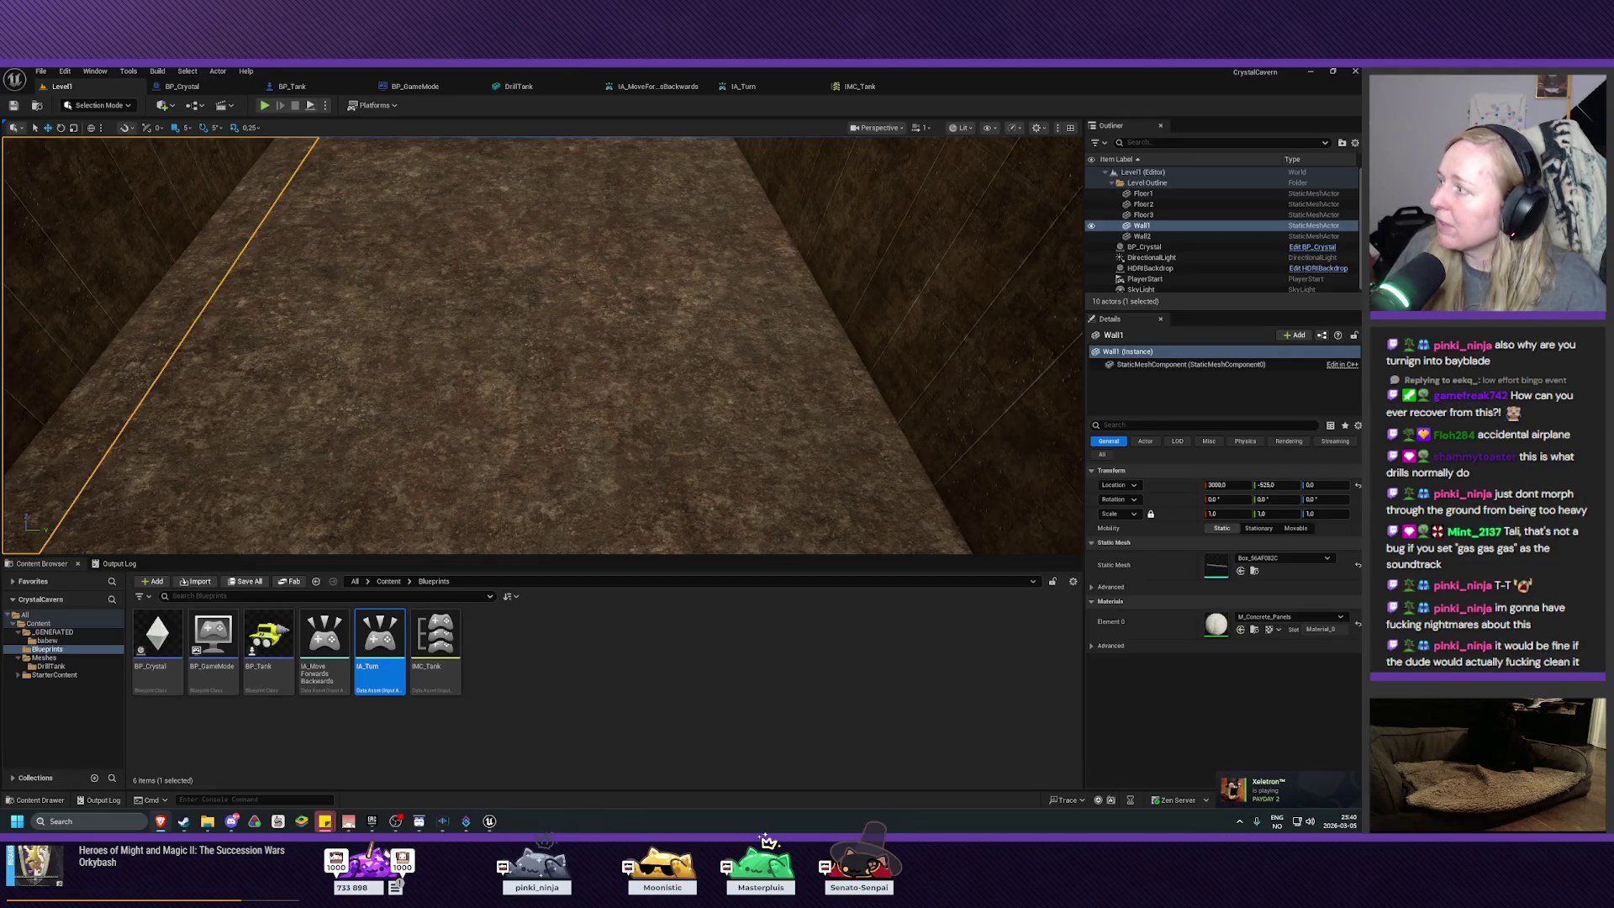
key(alt+Tab)
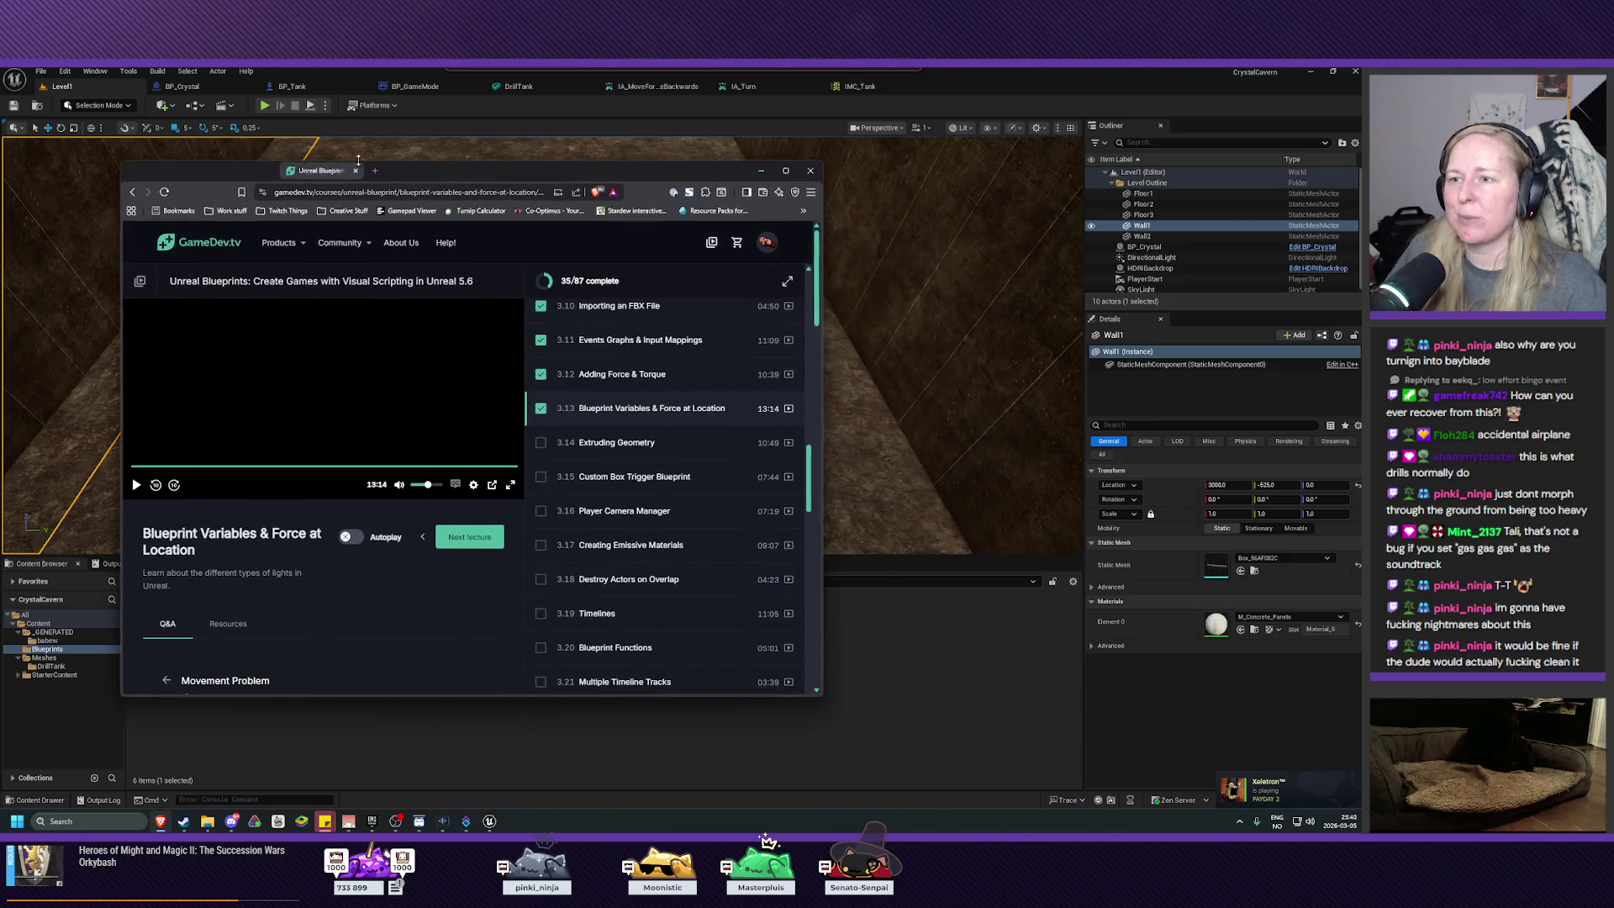
Step: Maximize the course page to see 35/87 lectures complete, then minimize the browser
click(787, 171)
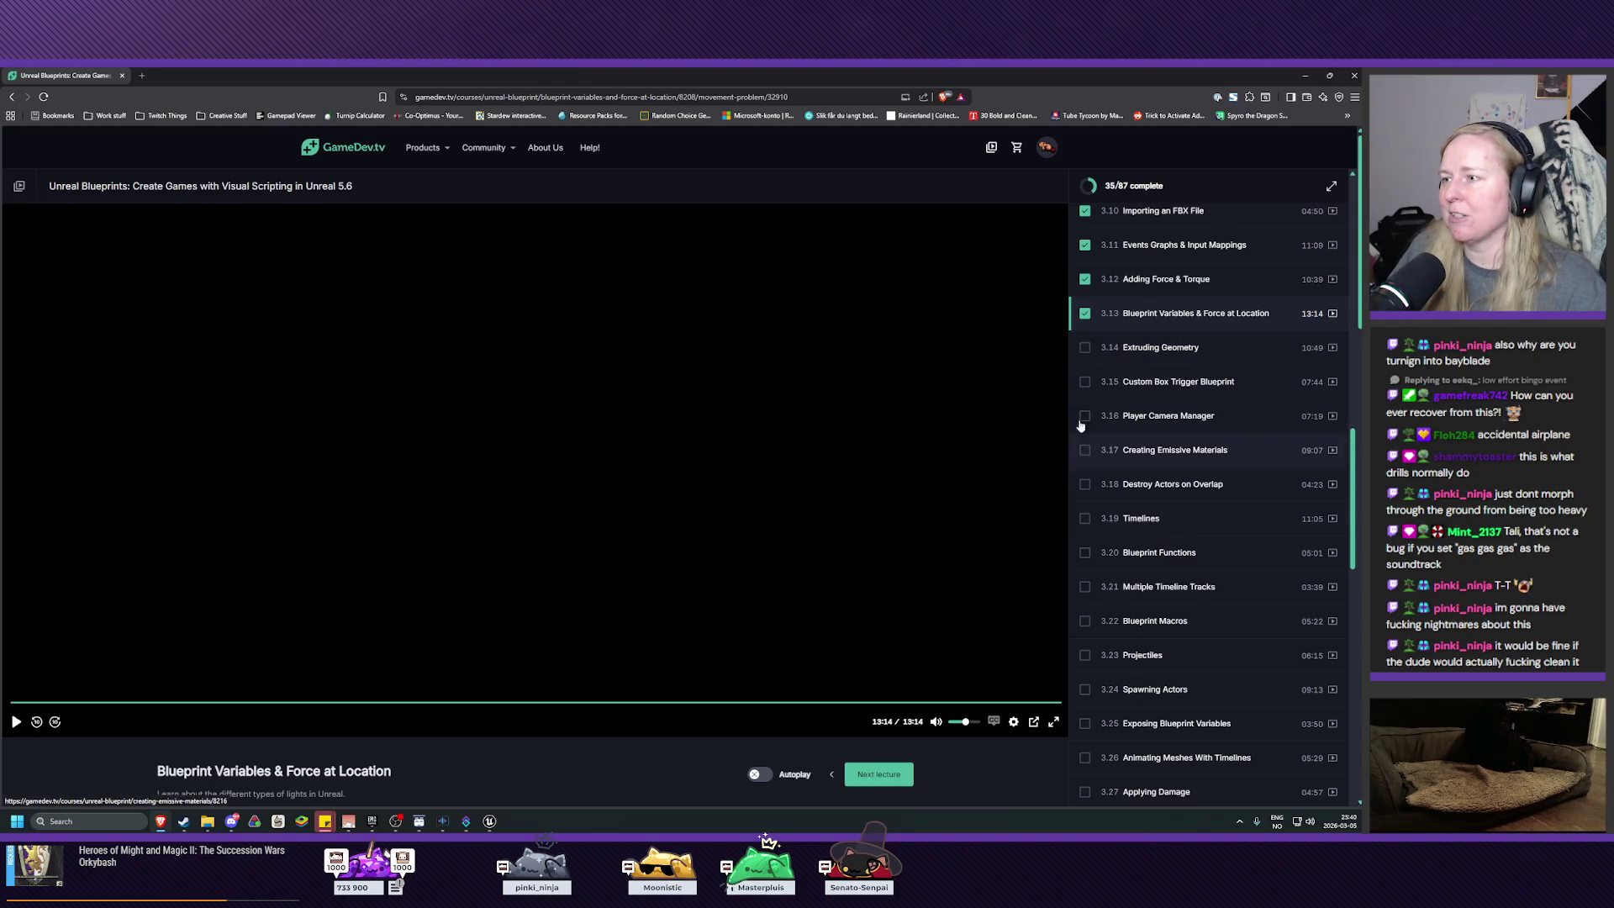
key(super+Down)
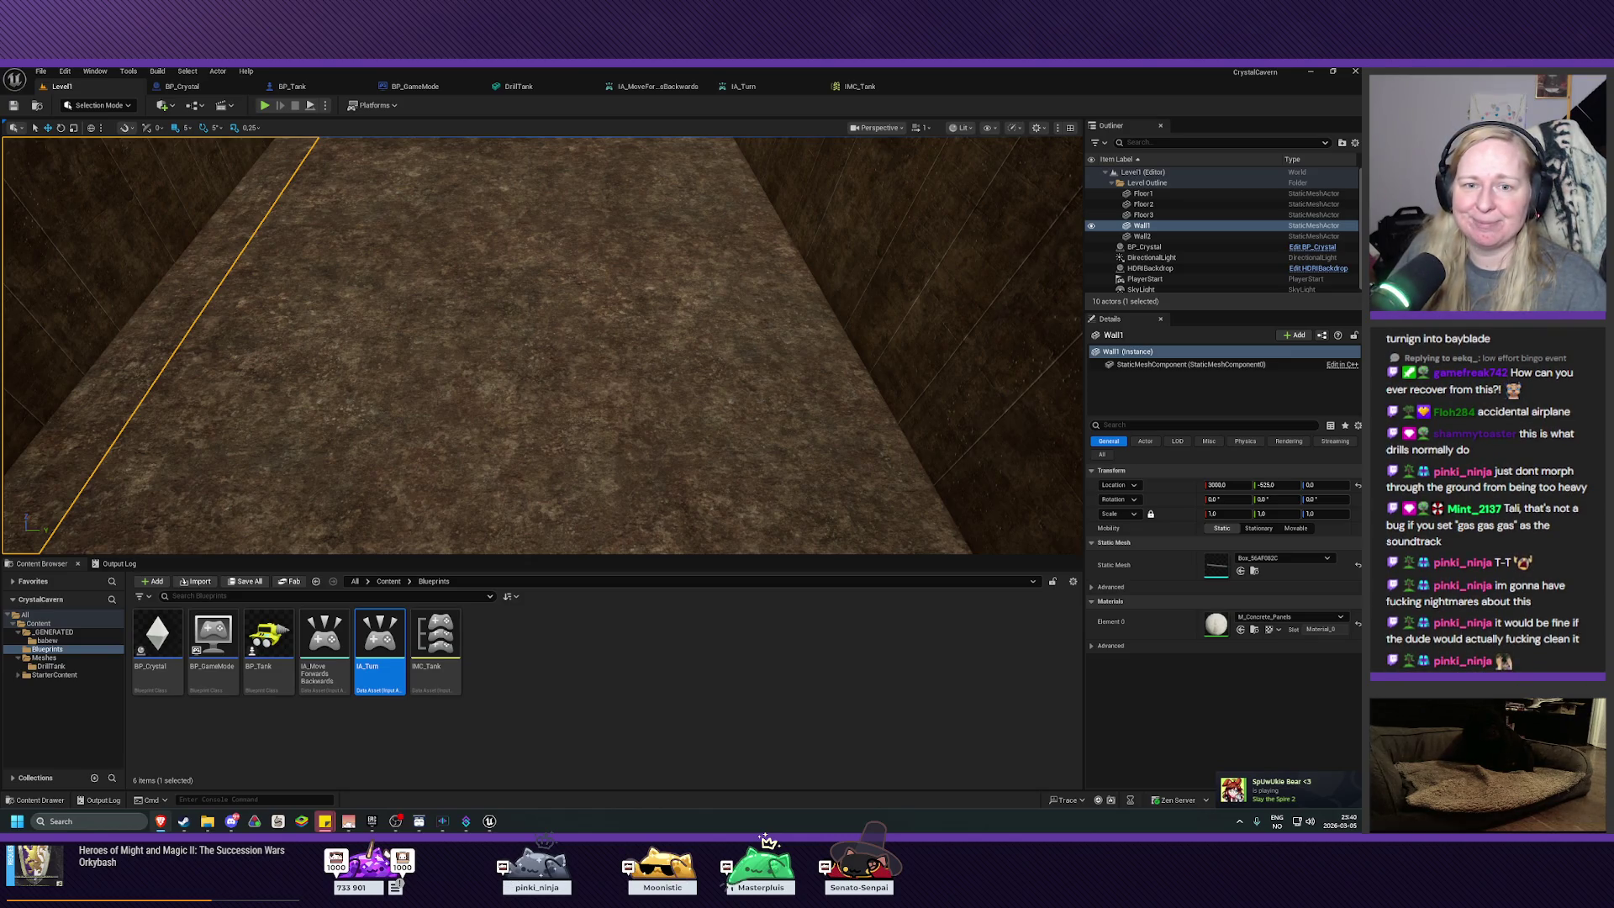
Step: Look over Level1 and BP_Tank, then bring up the IMC_Tank input mapping context
scroll(740, 406, down, 10)
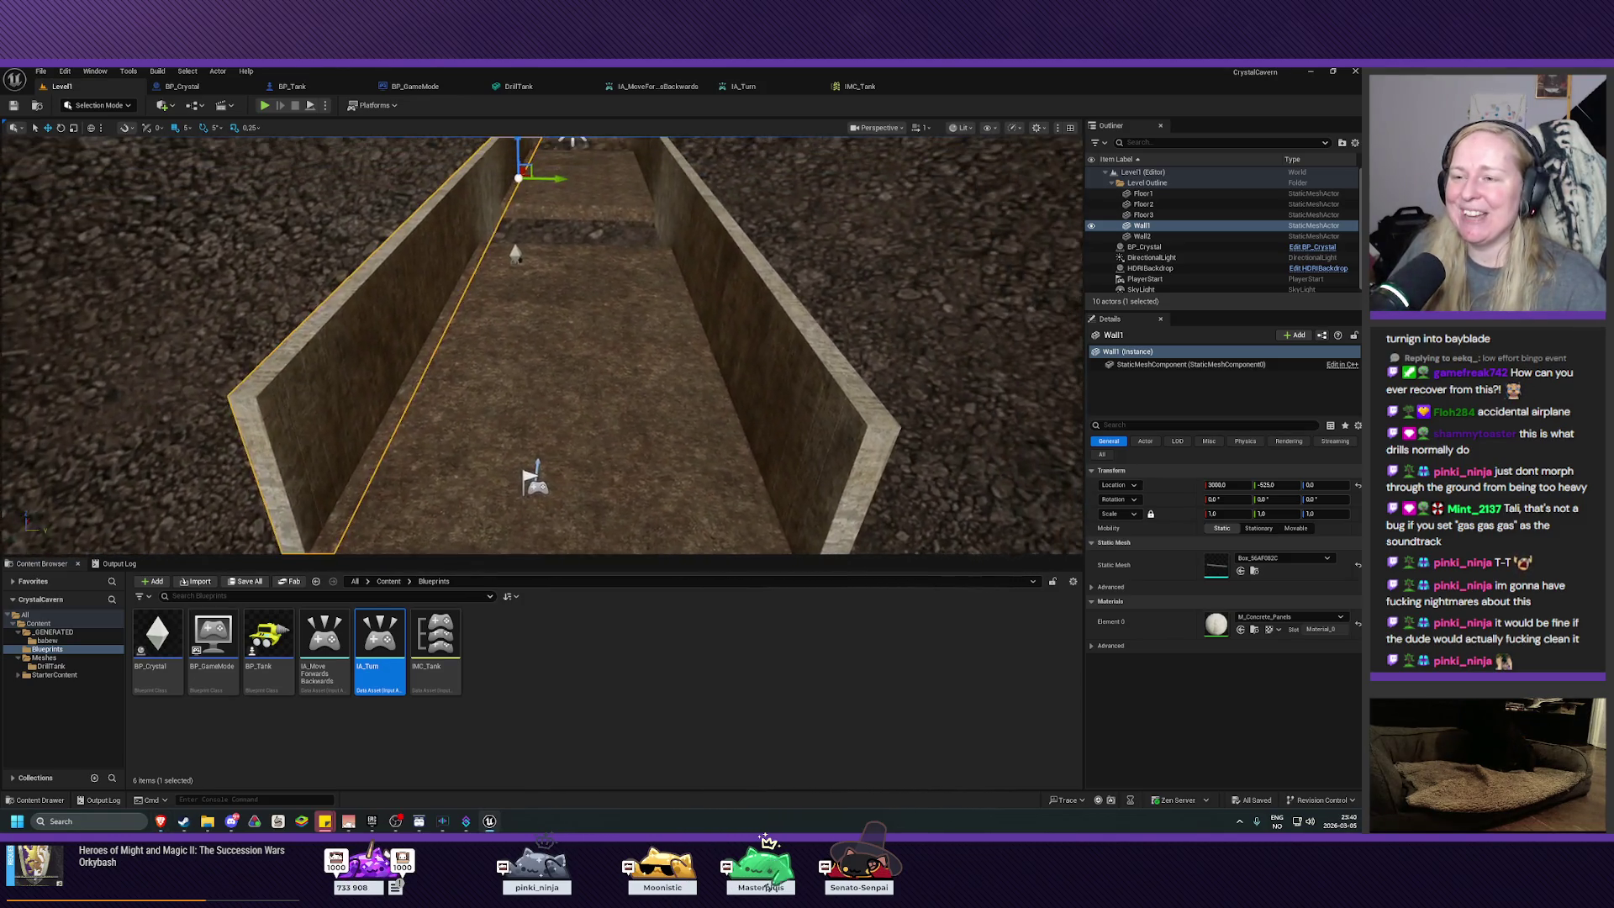
click(915, 350)
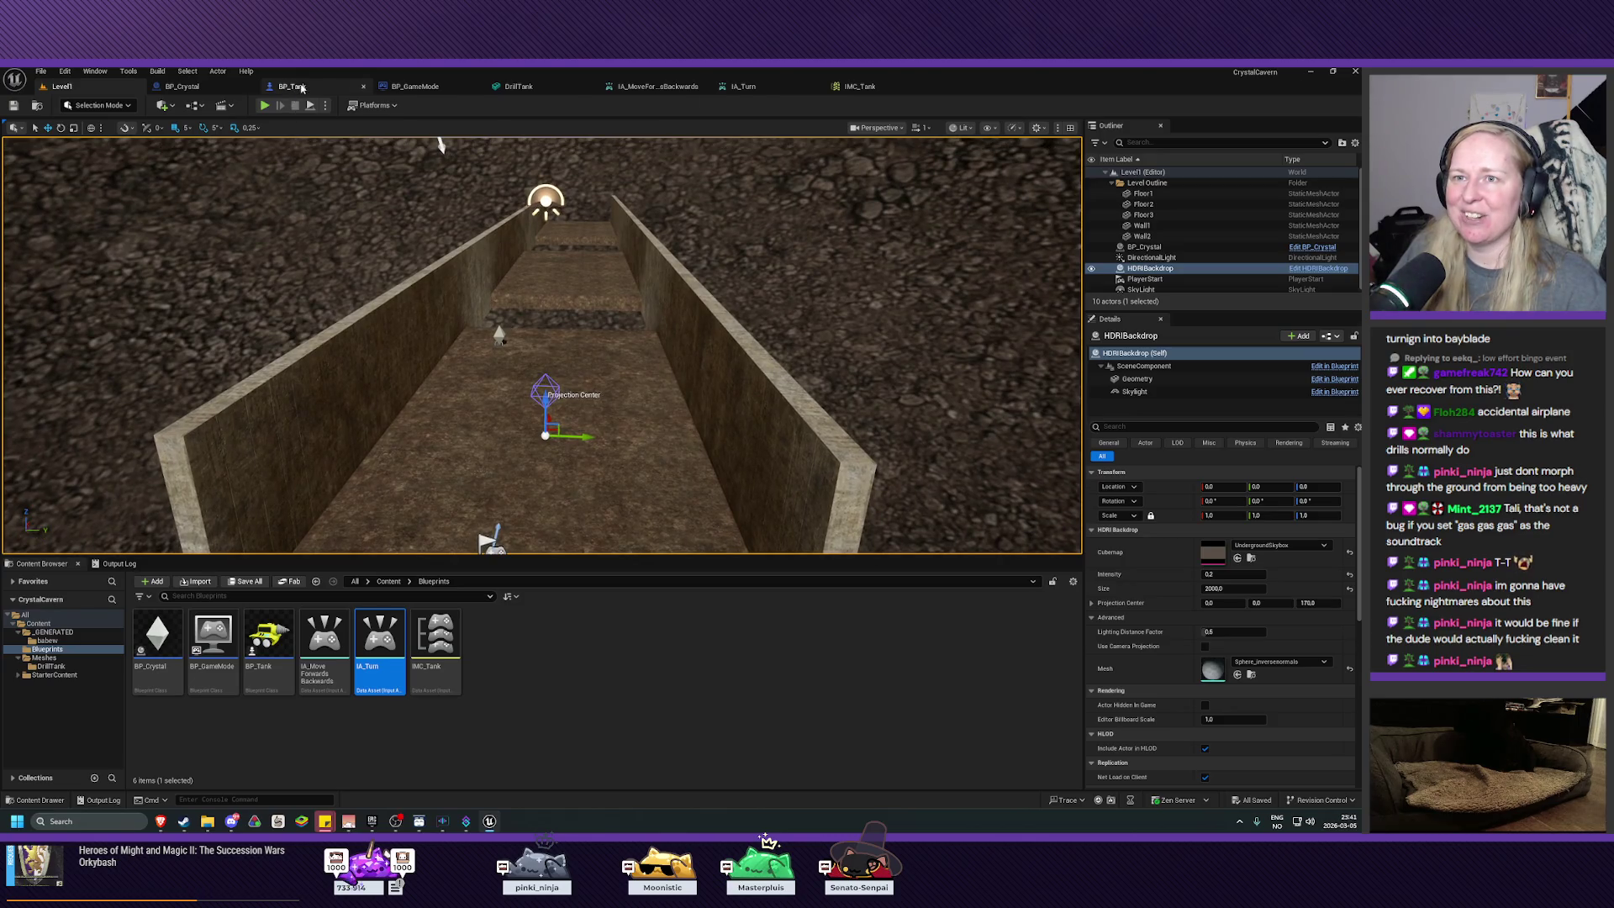
click(291, 86)
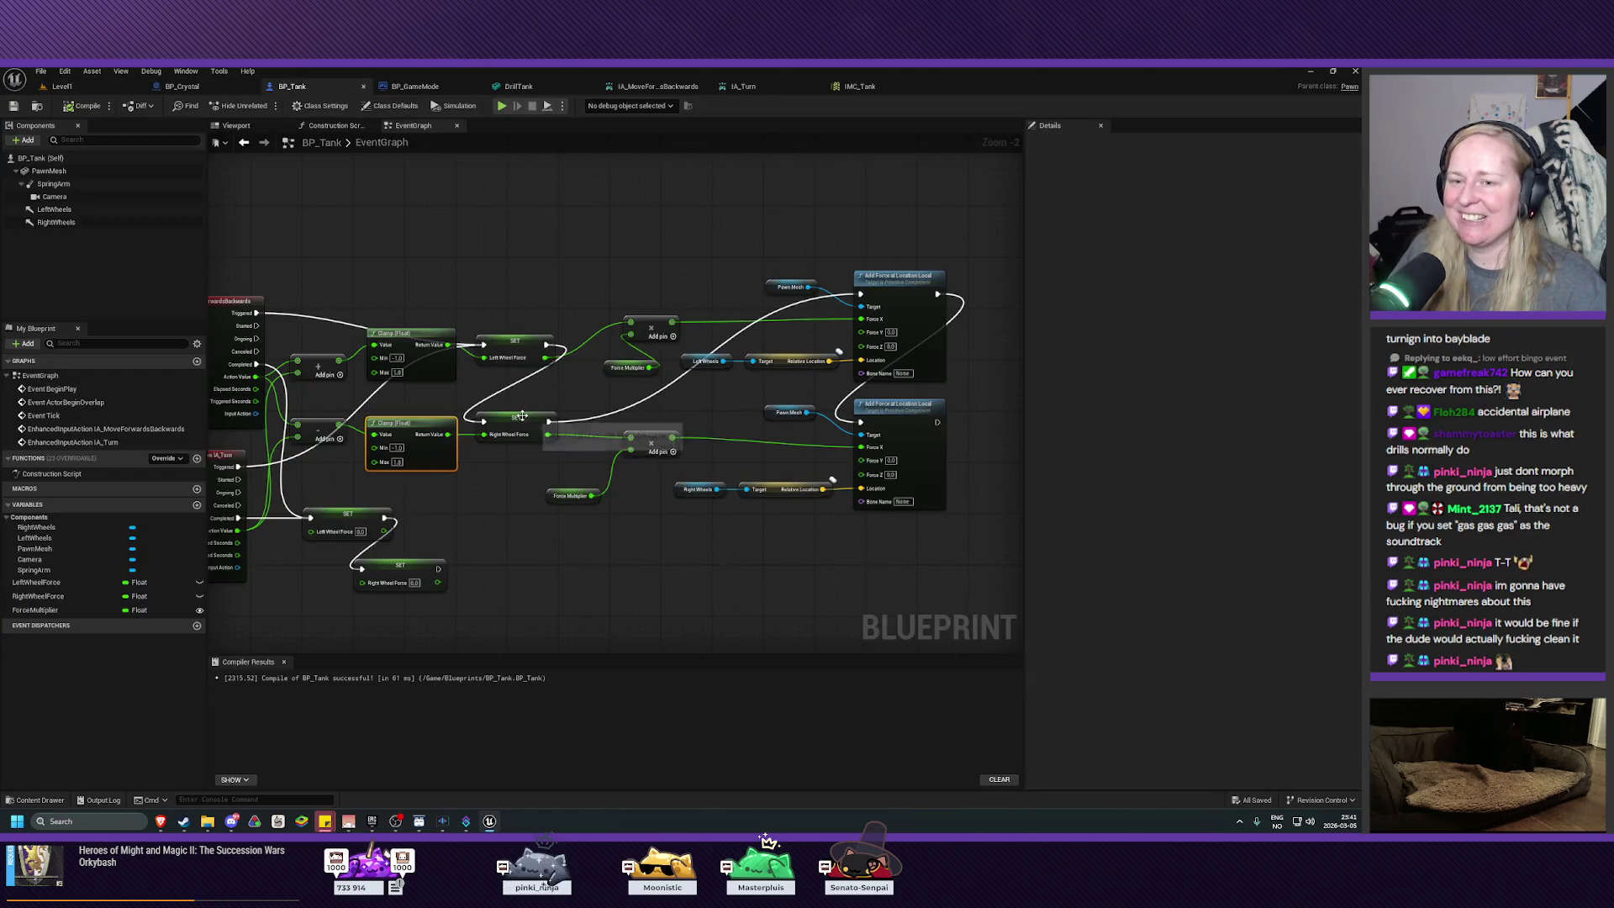
click(101, 86)
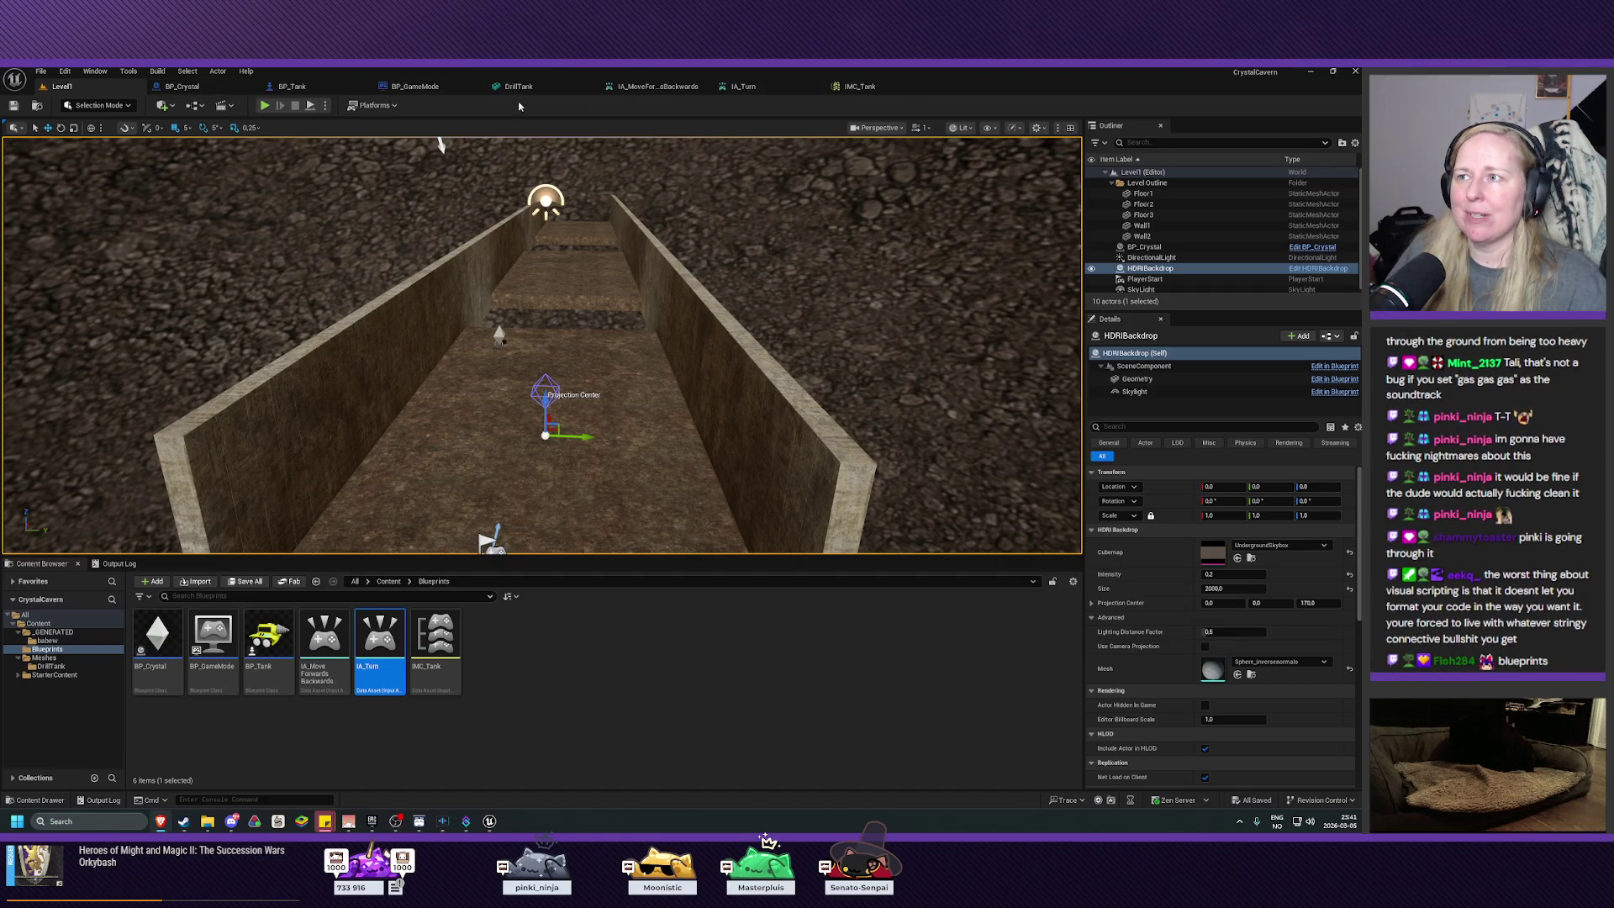
click(857, 87)
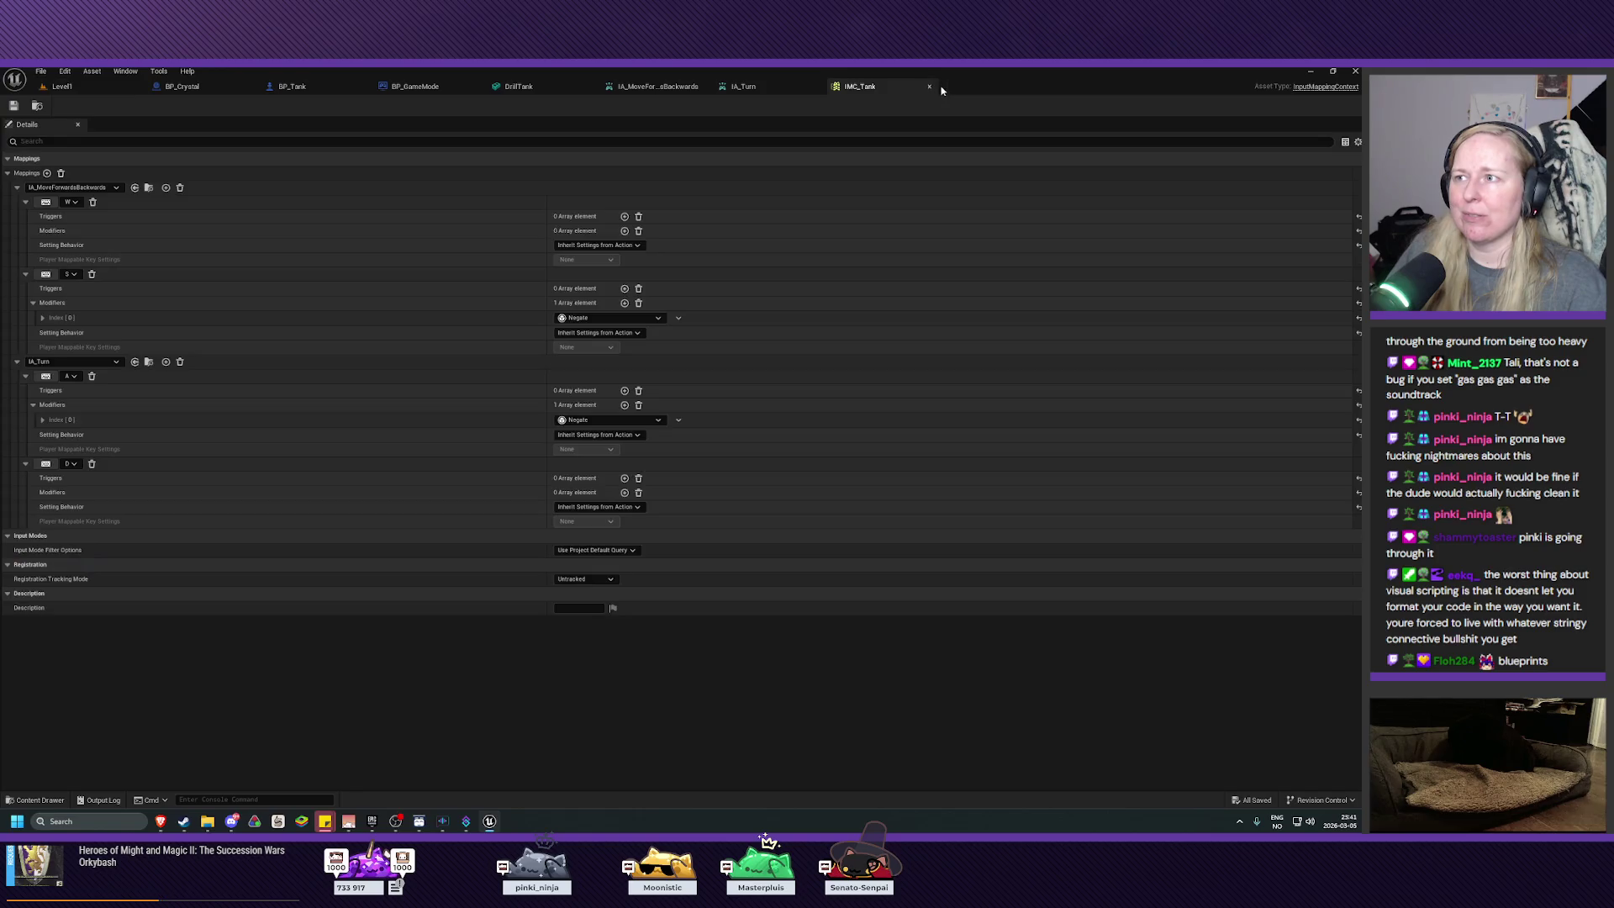
Step: Close the IMC_Tank, IA_Turn, IA_MoveForwardsBackwards, DrillTank and BP_GameMode tabs
click(930, 86)
click(815, 87)
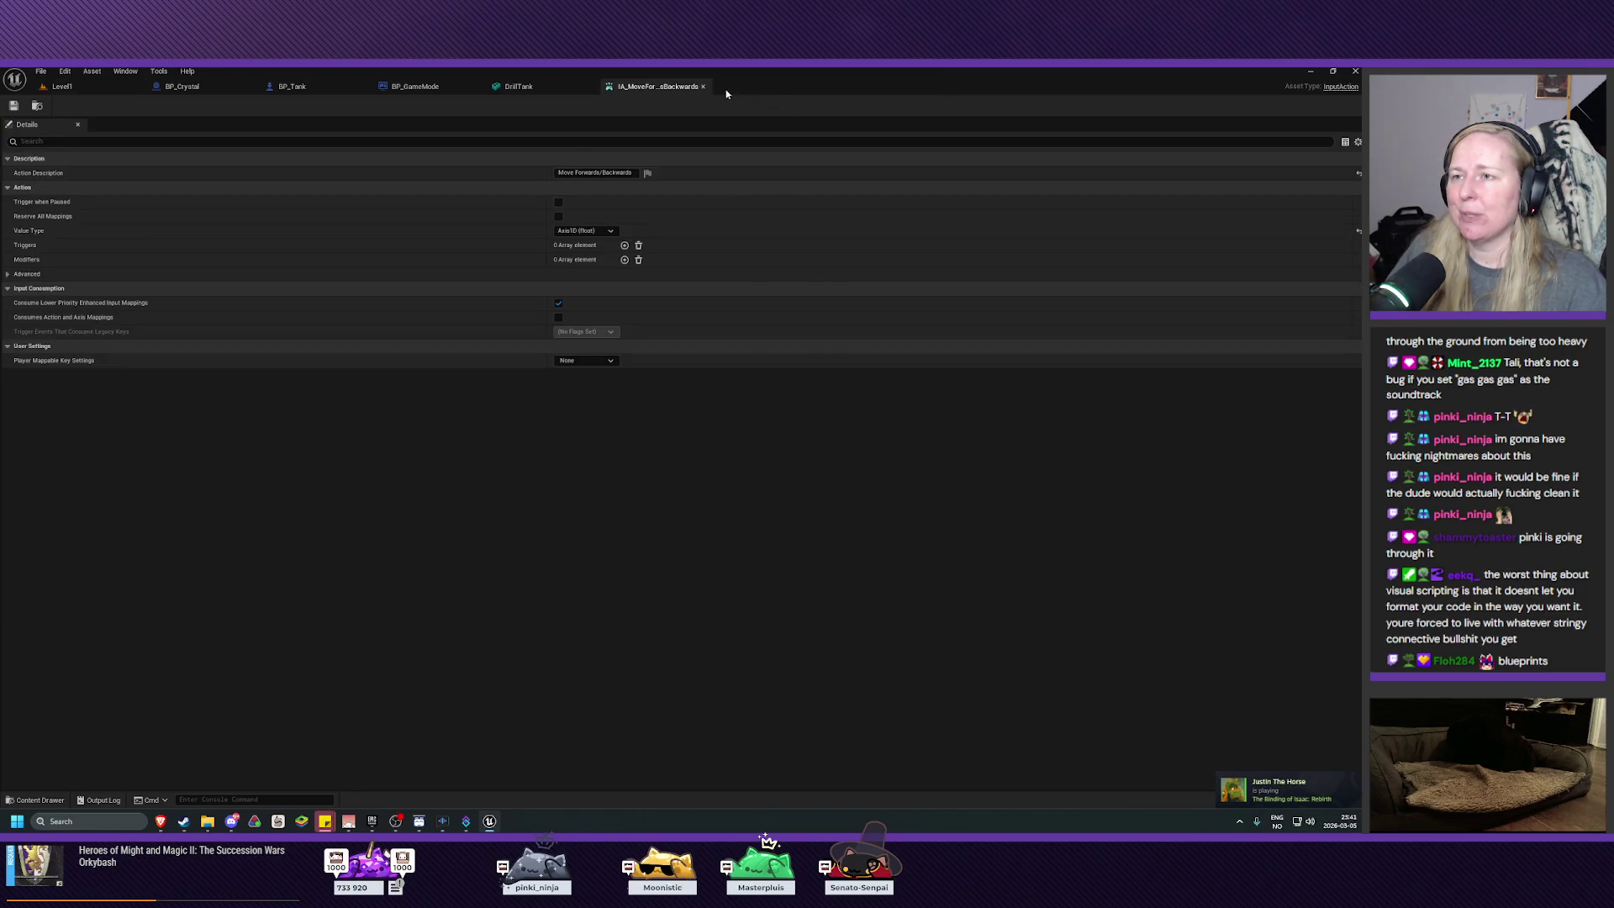
click(705, 86)
click(592, 87)
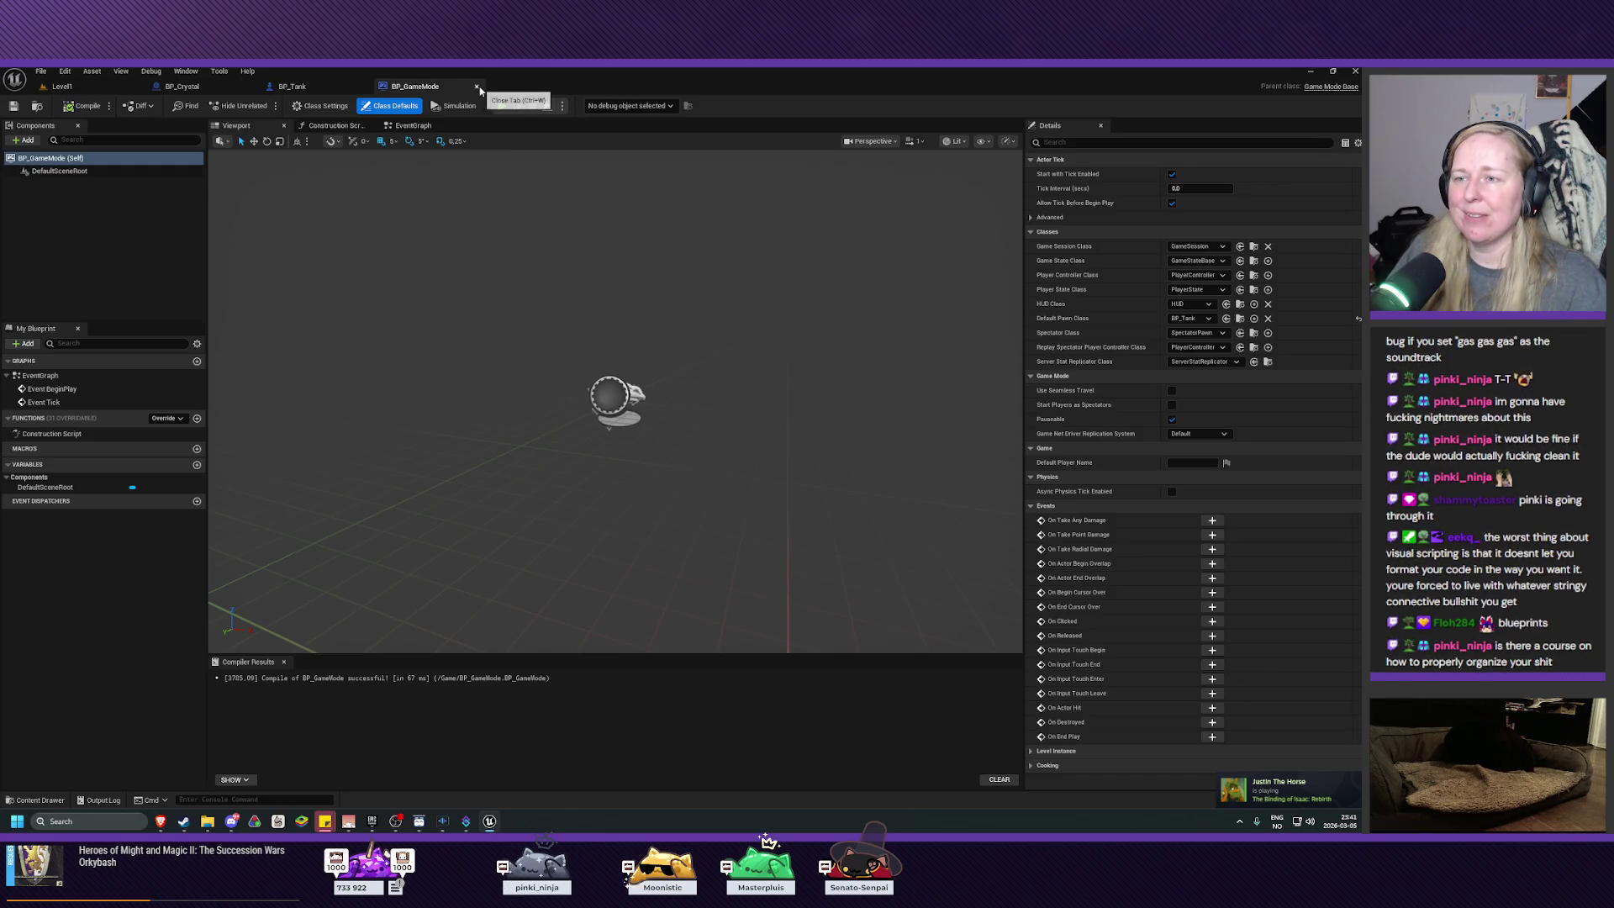
click(477, 87)
Step: Return to the Level1 cave corridor view, then switch to the GameDev.tv course page
click(189, 87)
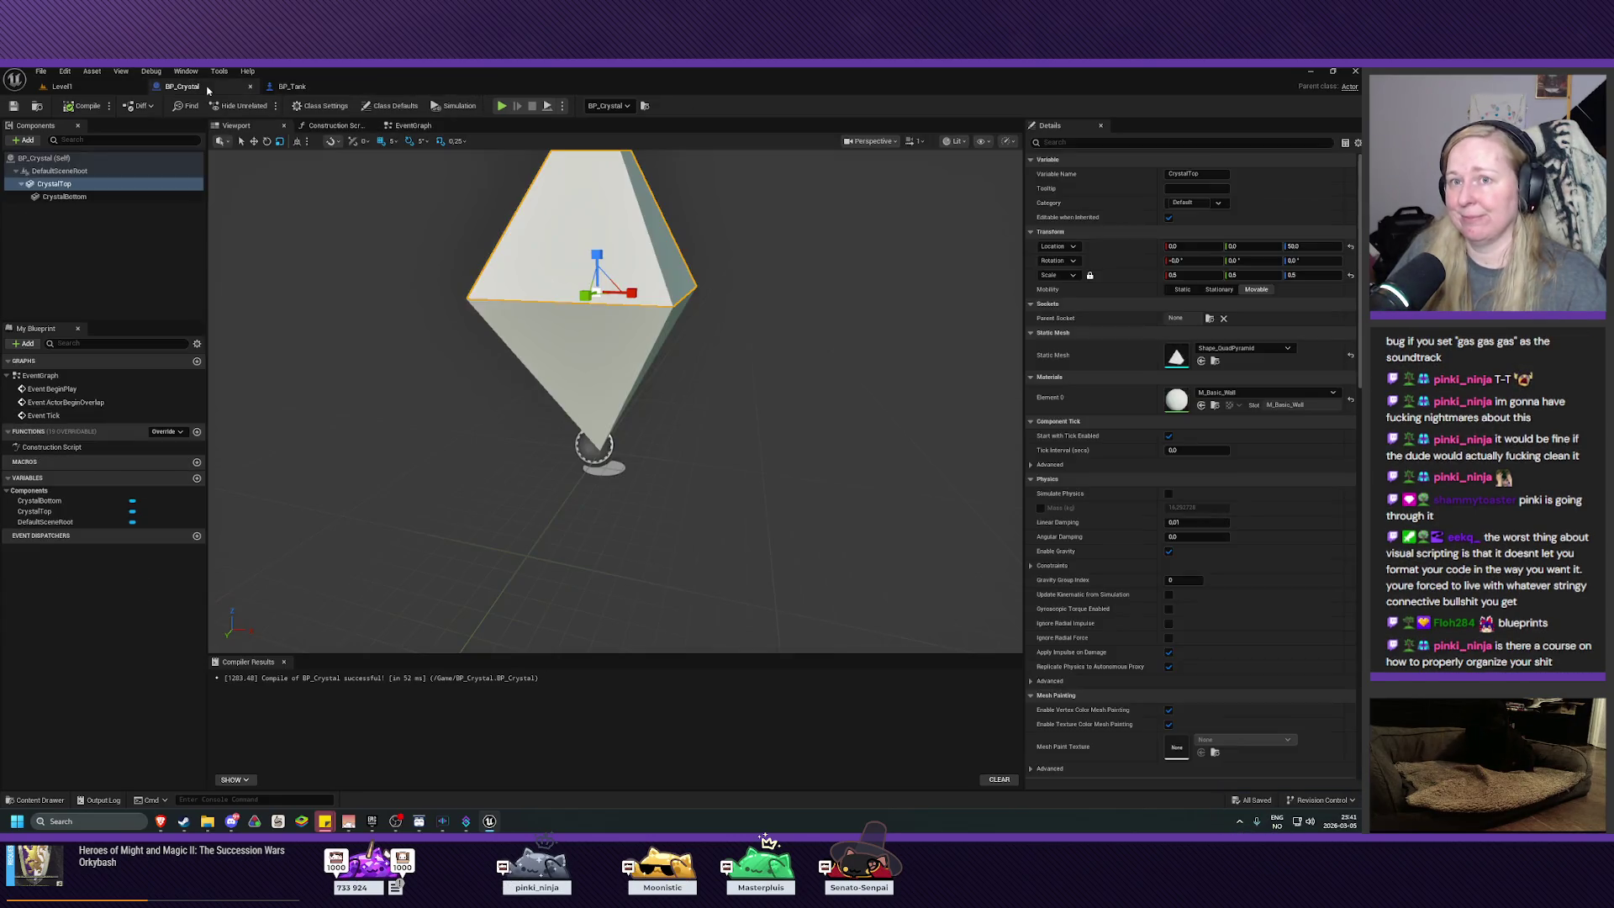
click(104, 89)
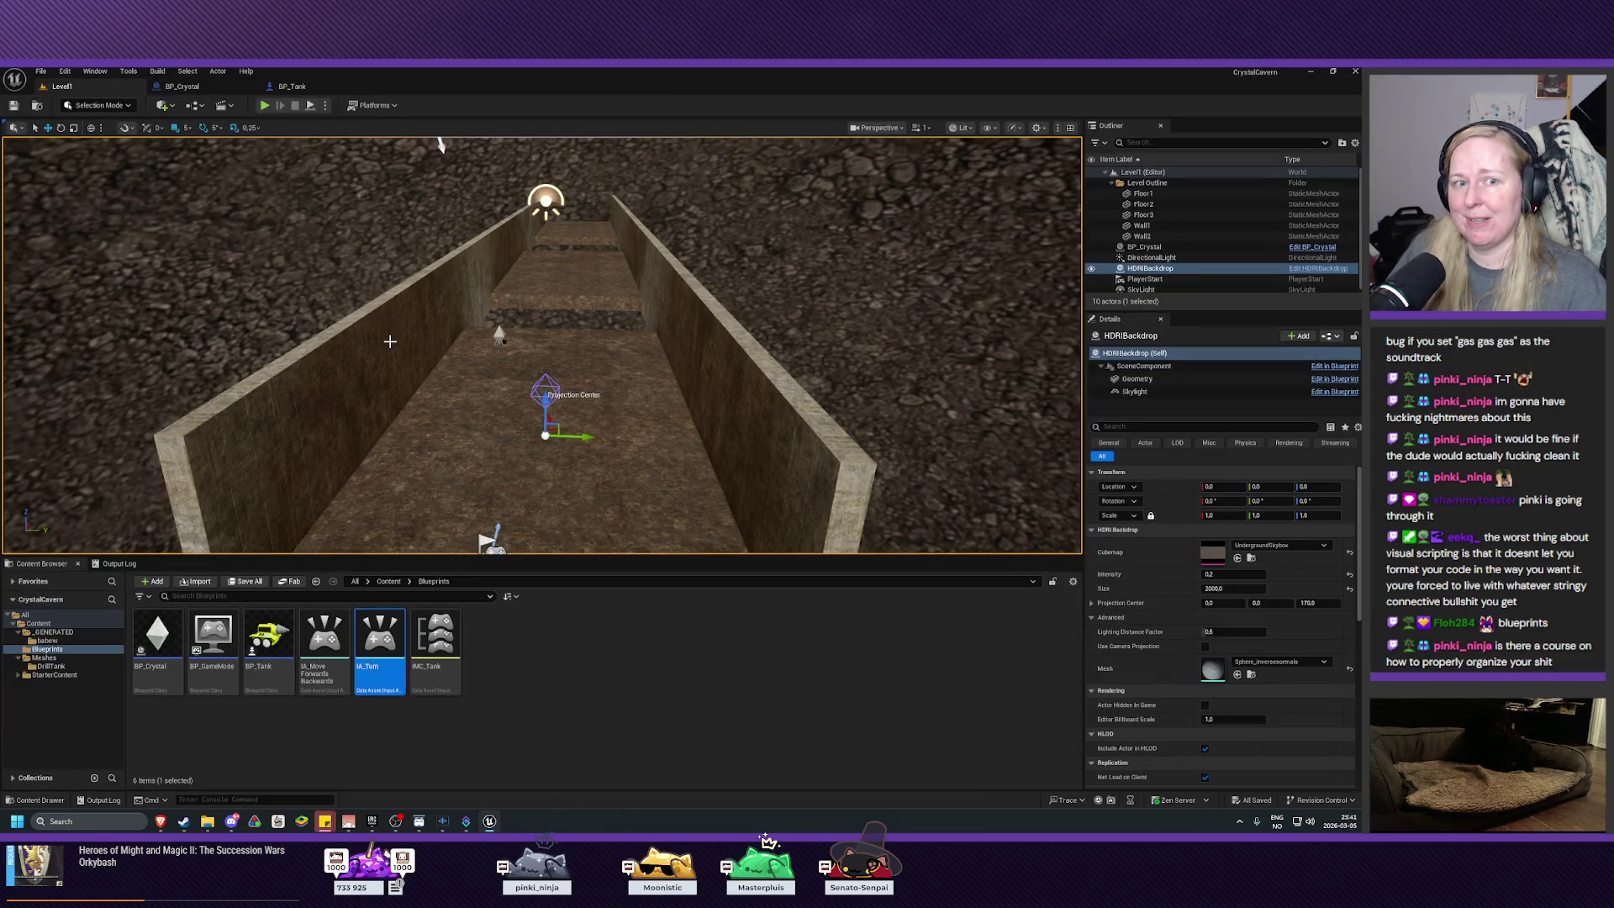
drag(385, 335, 379, 361)
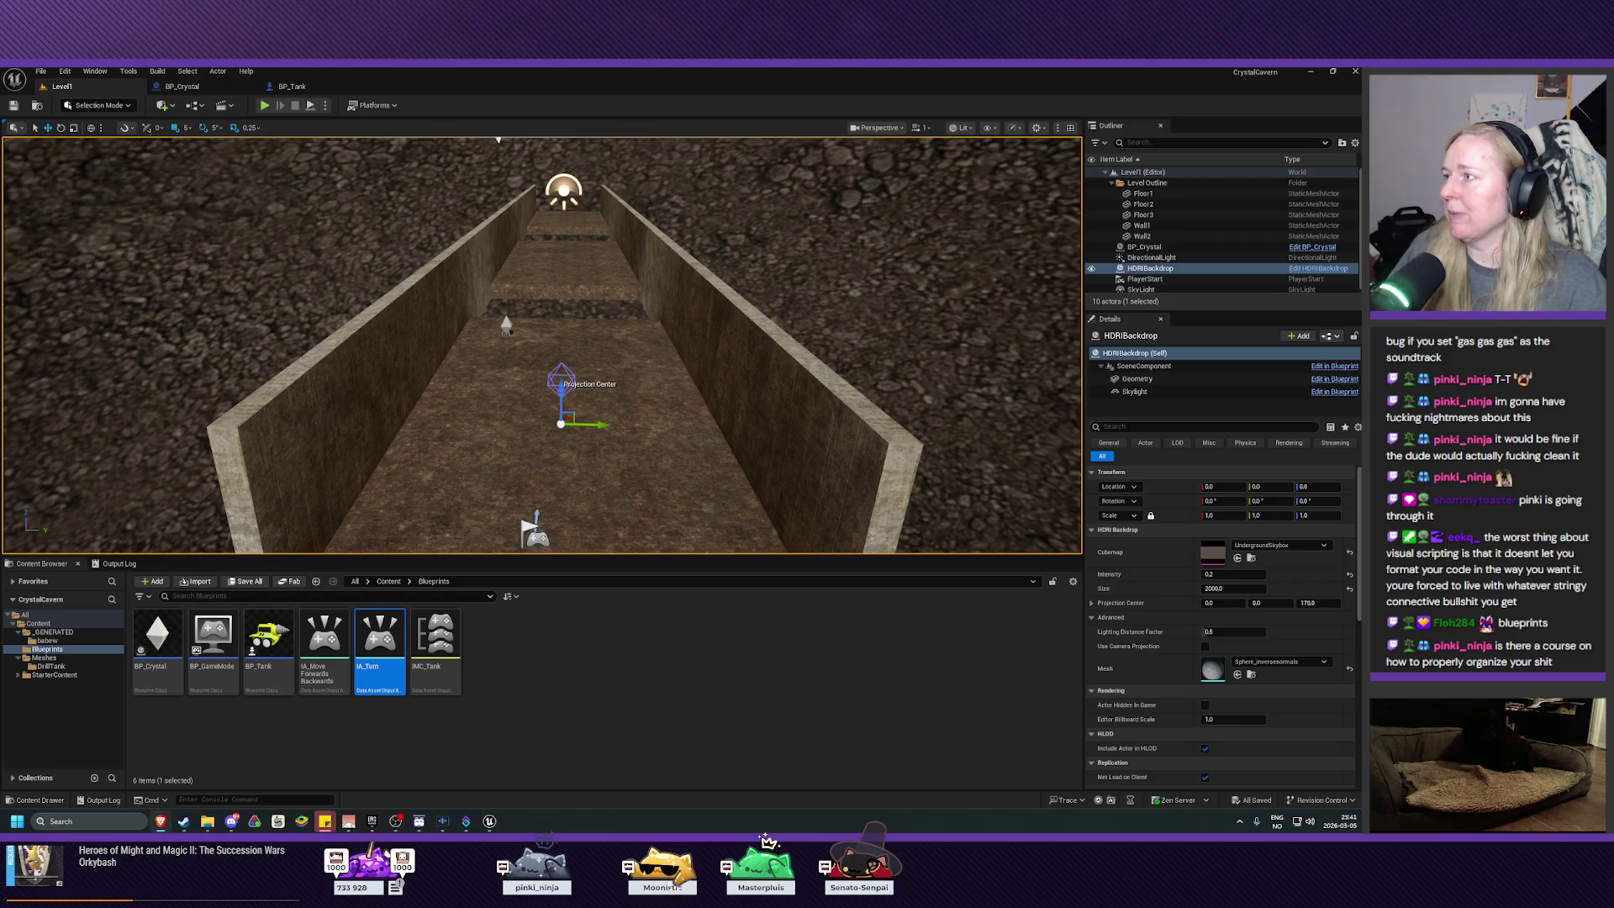
key(alt+Tab)
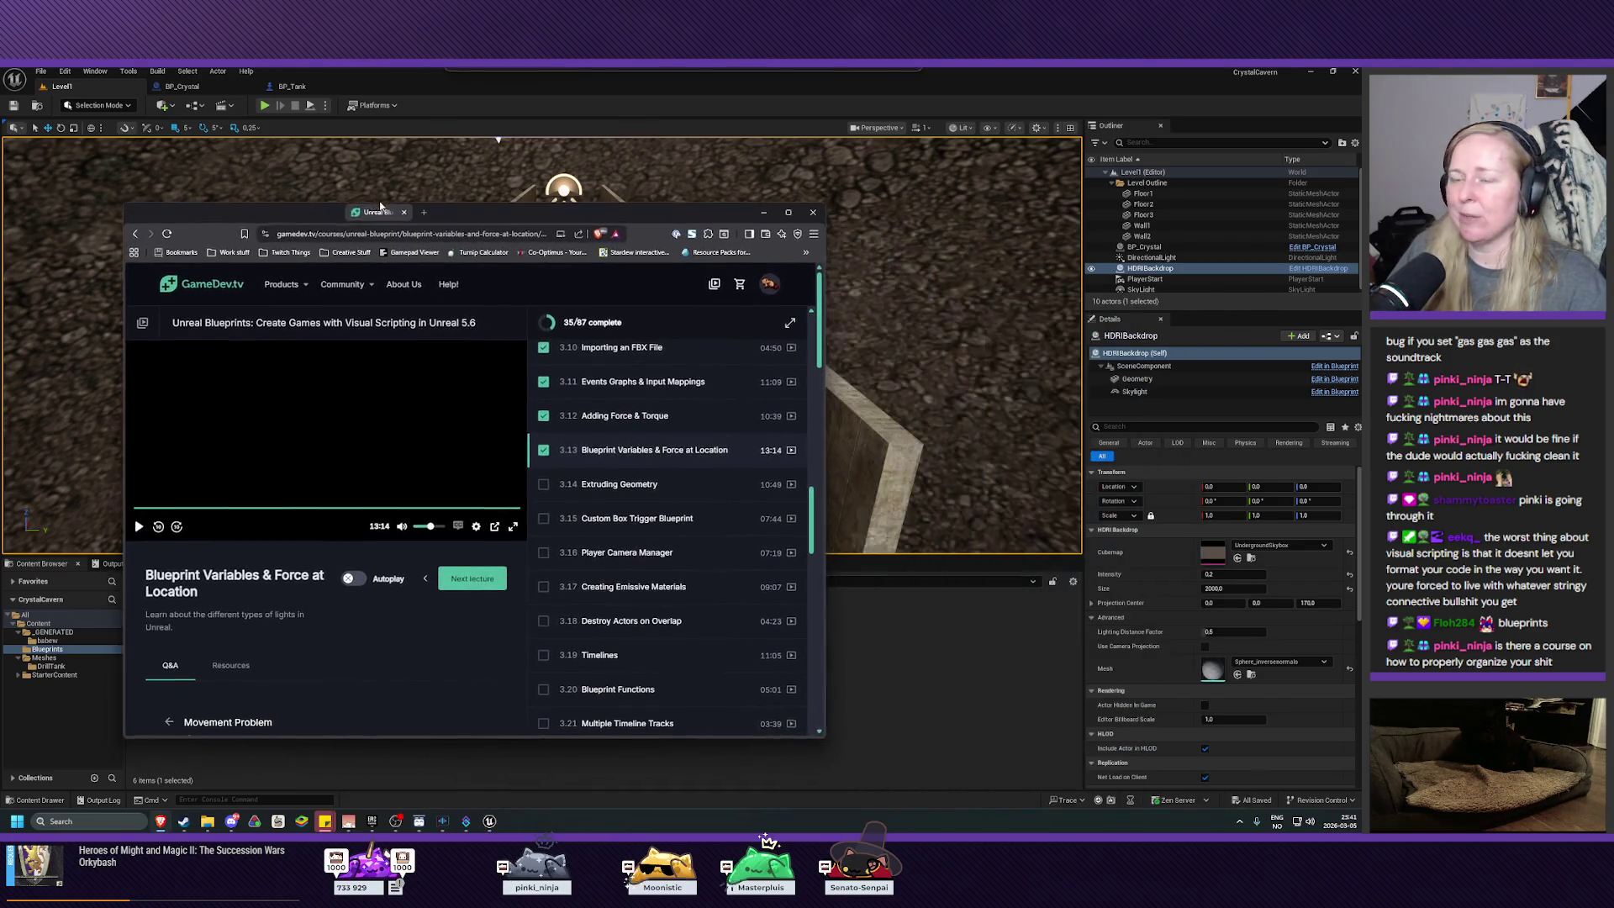
Step: Maximize the GameDev.tv course browser window
click(769, 214)
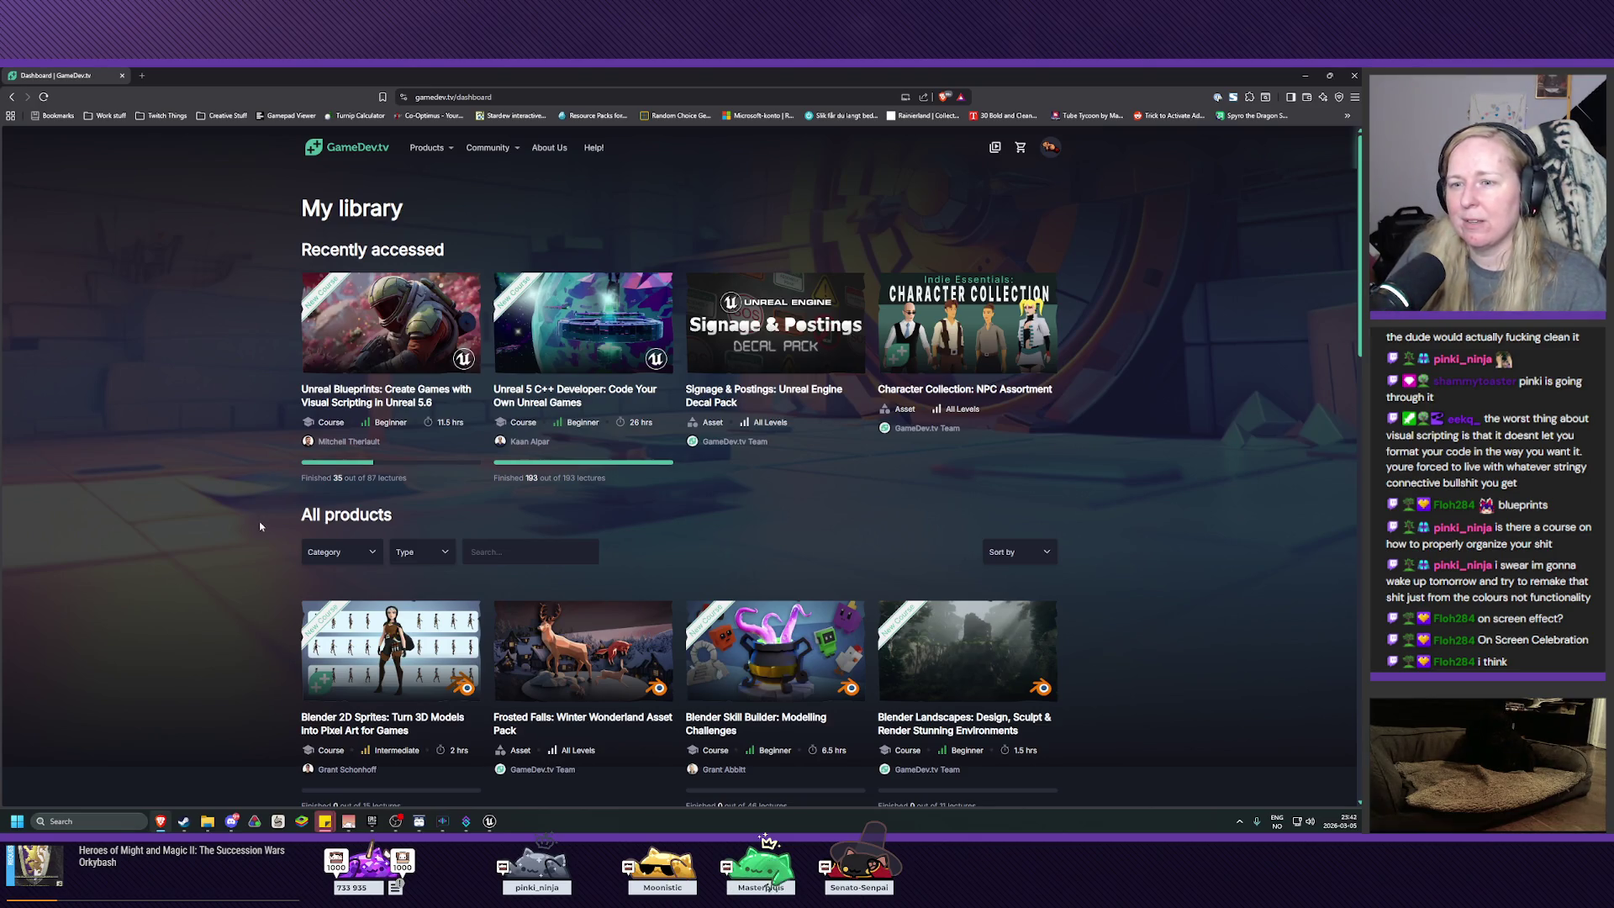
Step: Filter GameDev.tv products to the Courses type and search for 'unreal'
click(408, 547)
click(415, 577)
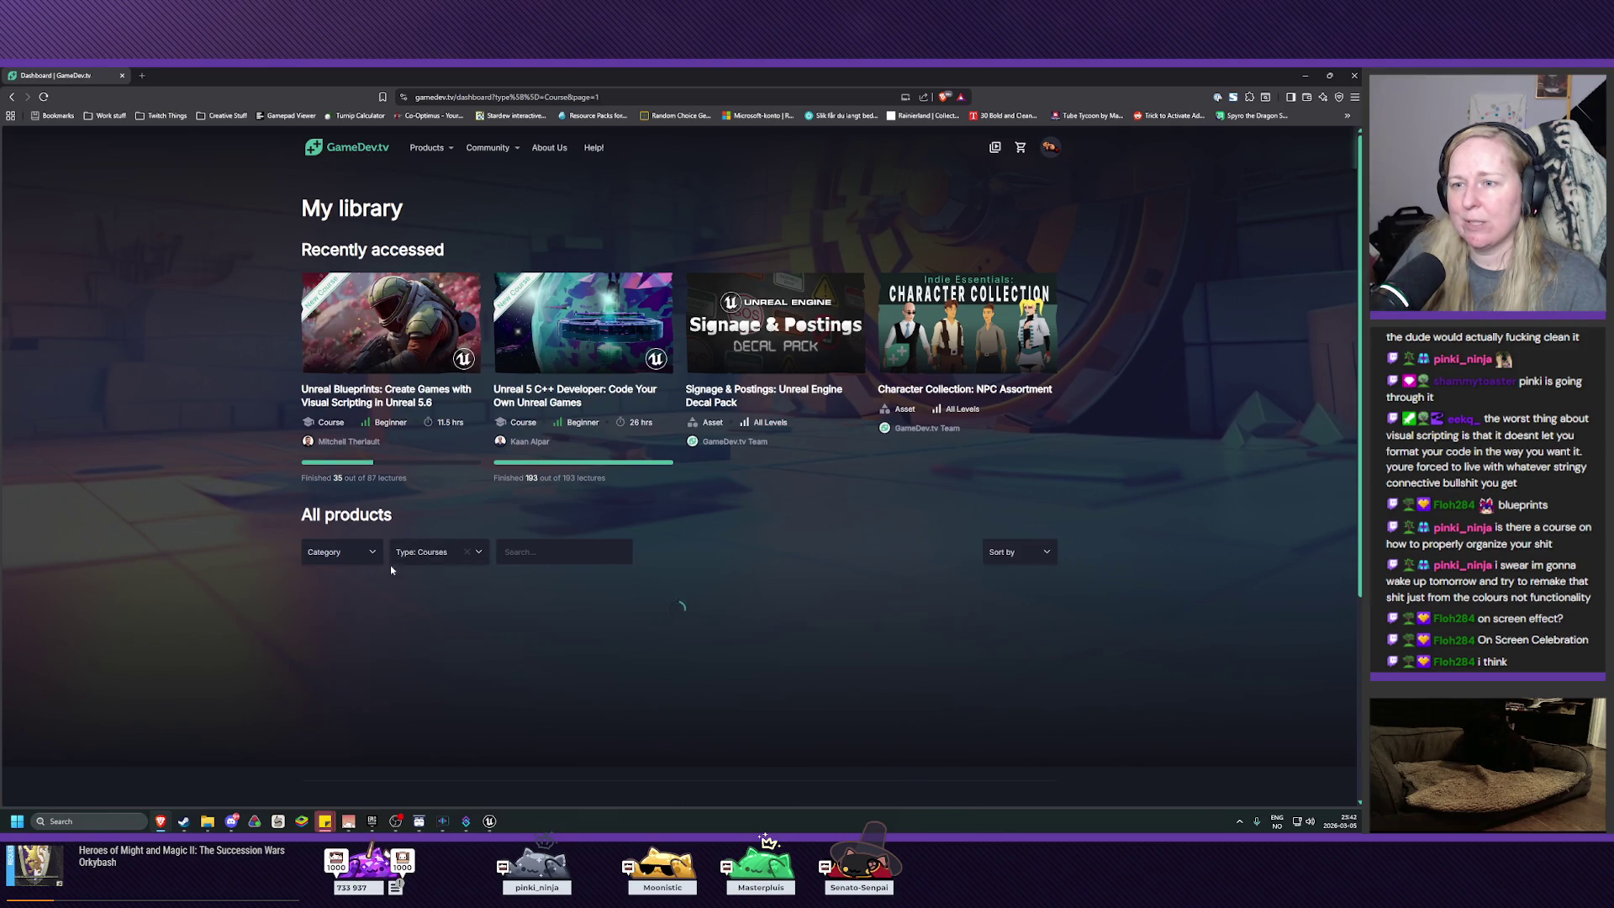
click(546, 556)
text(unreal)
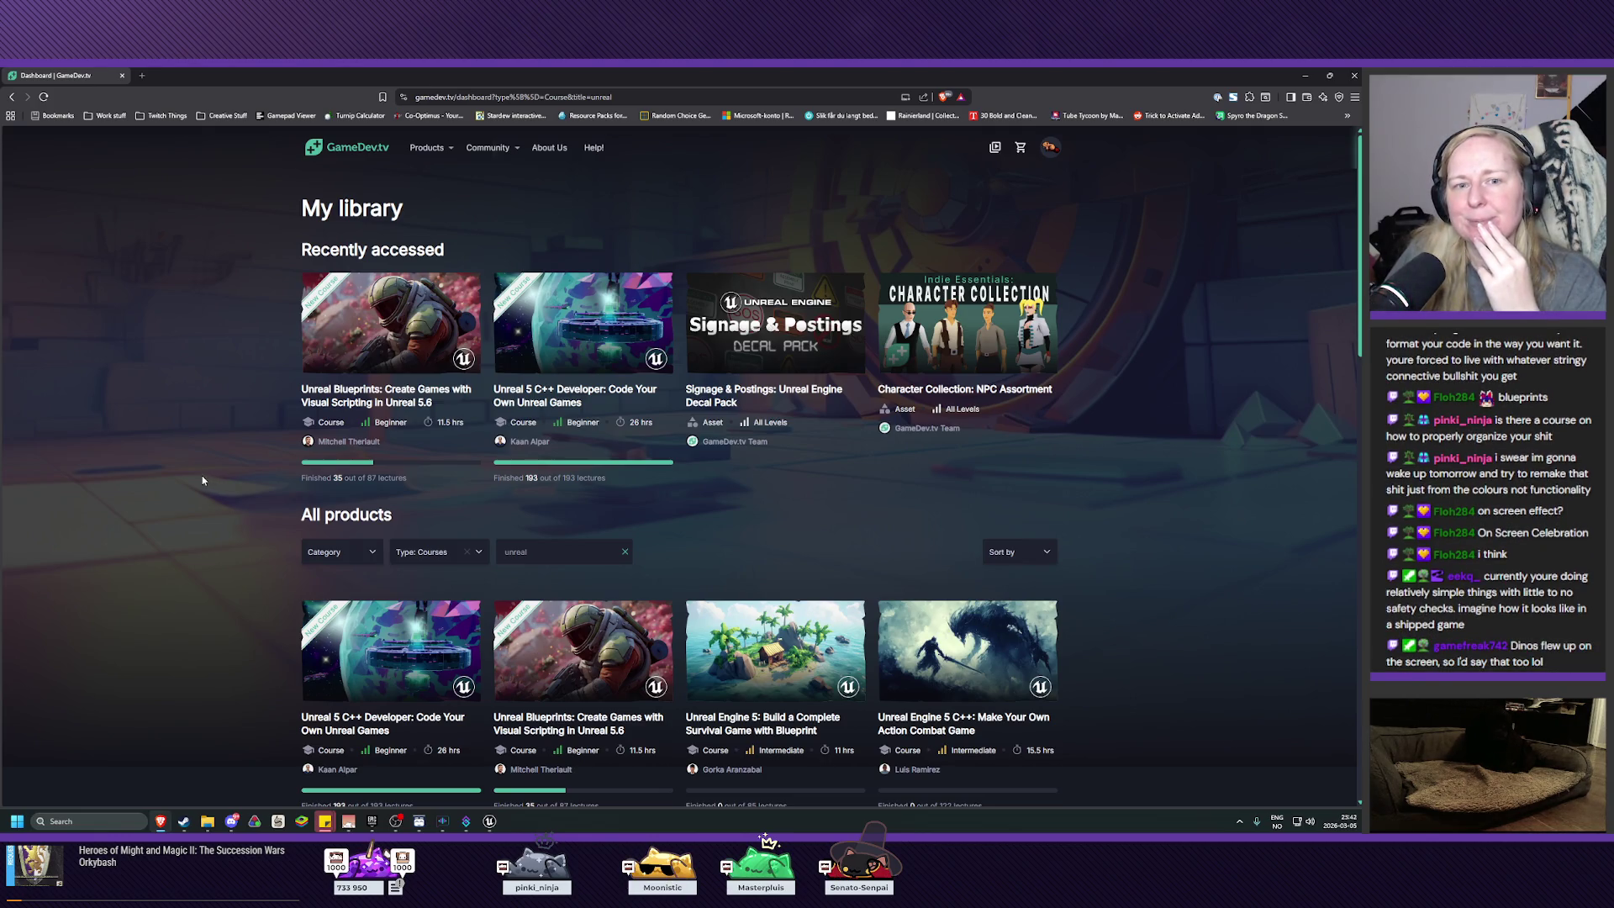
scroll(203, 480, down, 1)
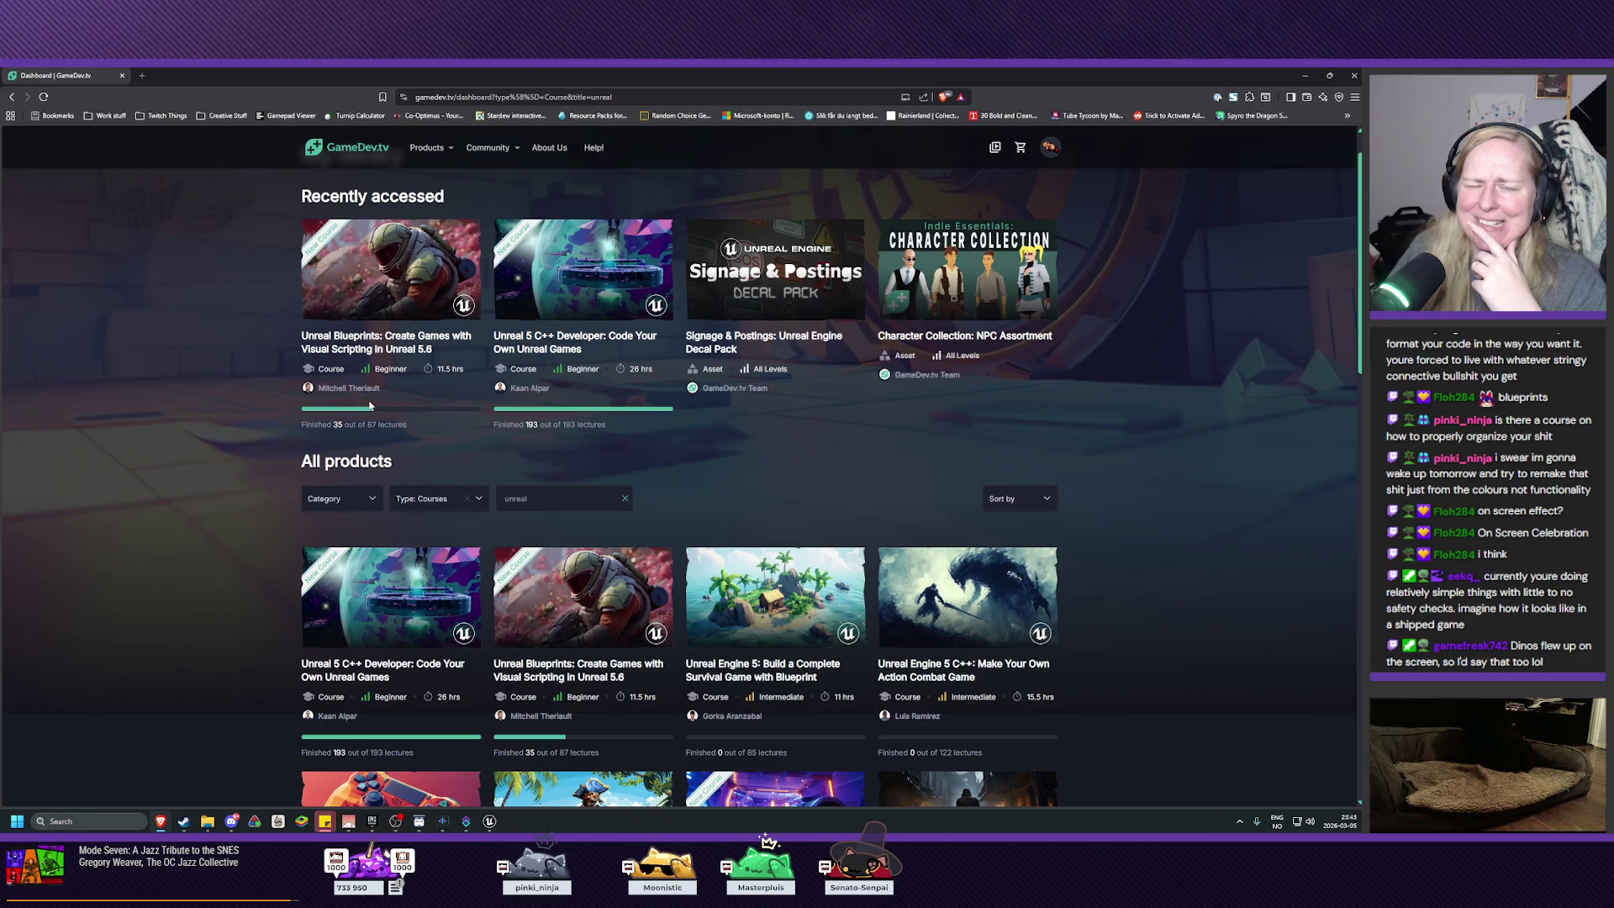
scroll(205, 453, down, 3)
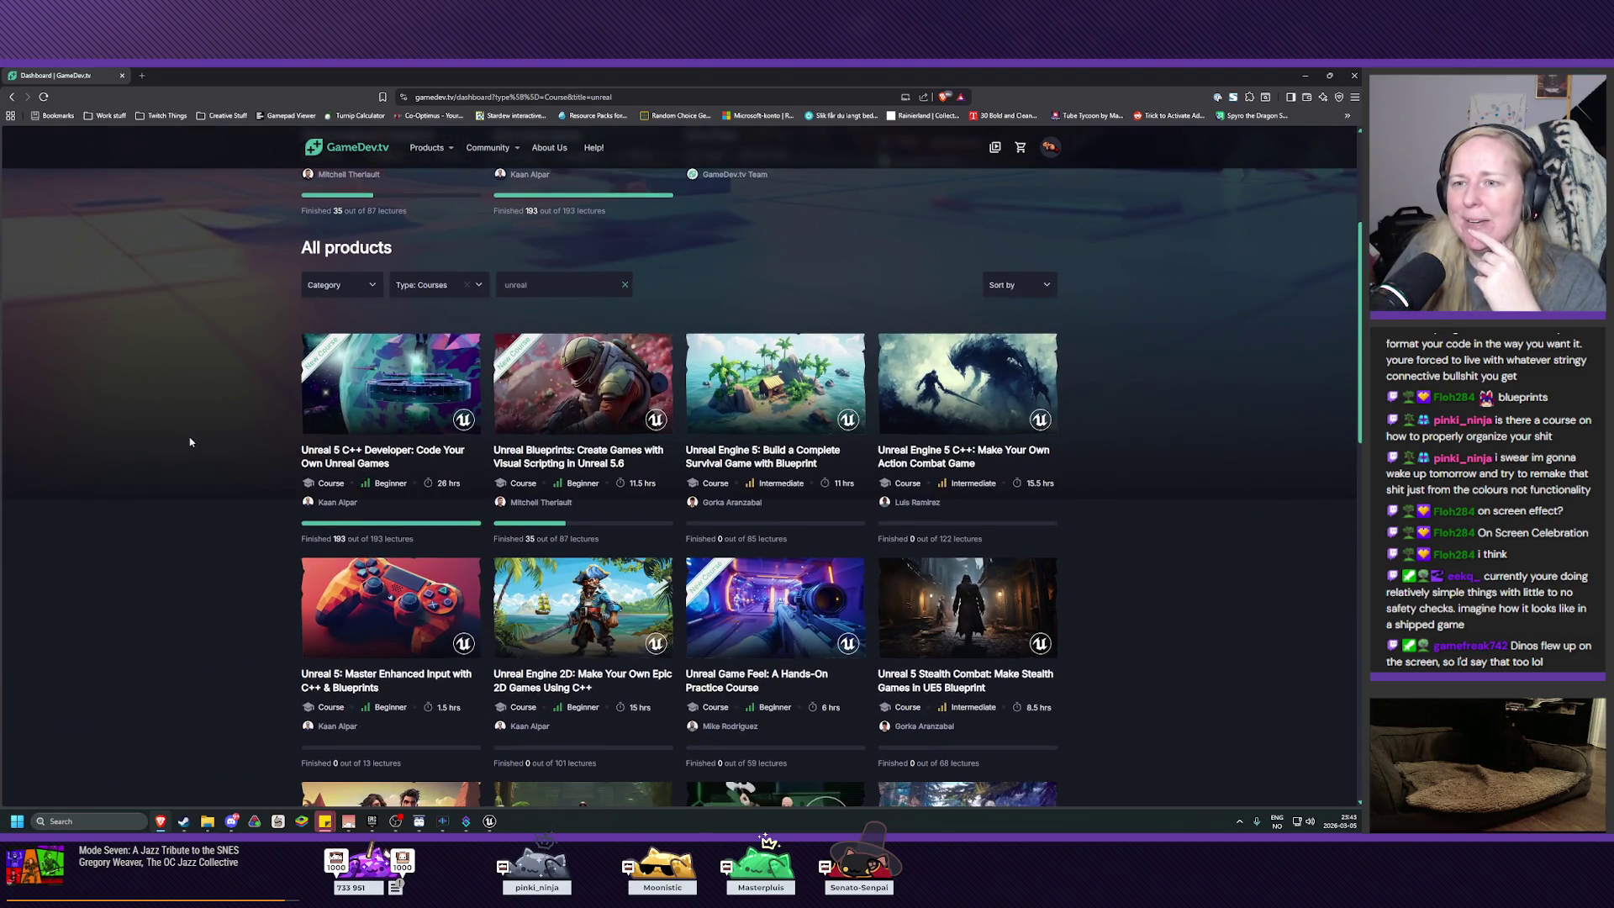
scroll(192, 445, down, 1)
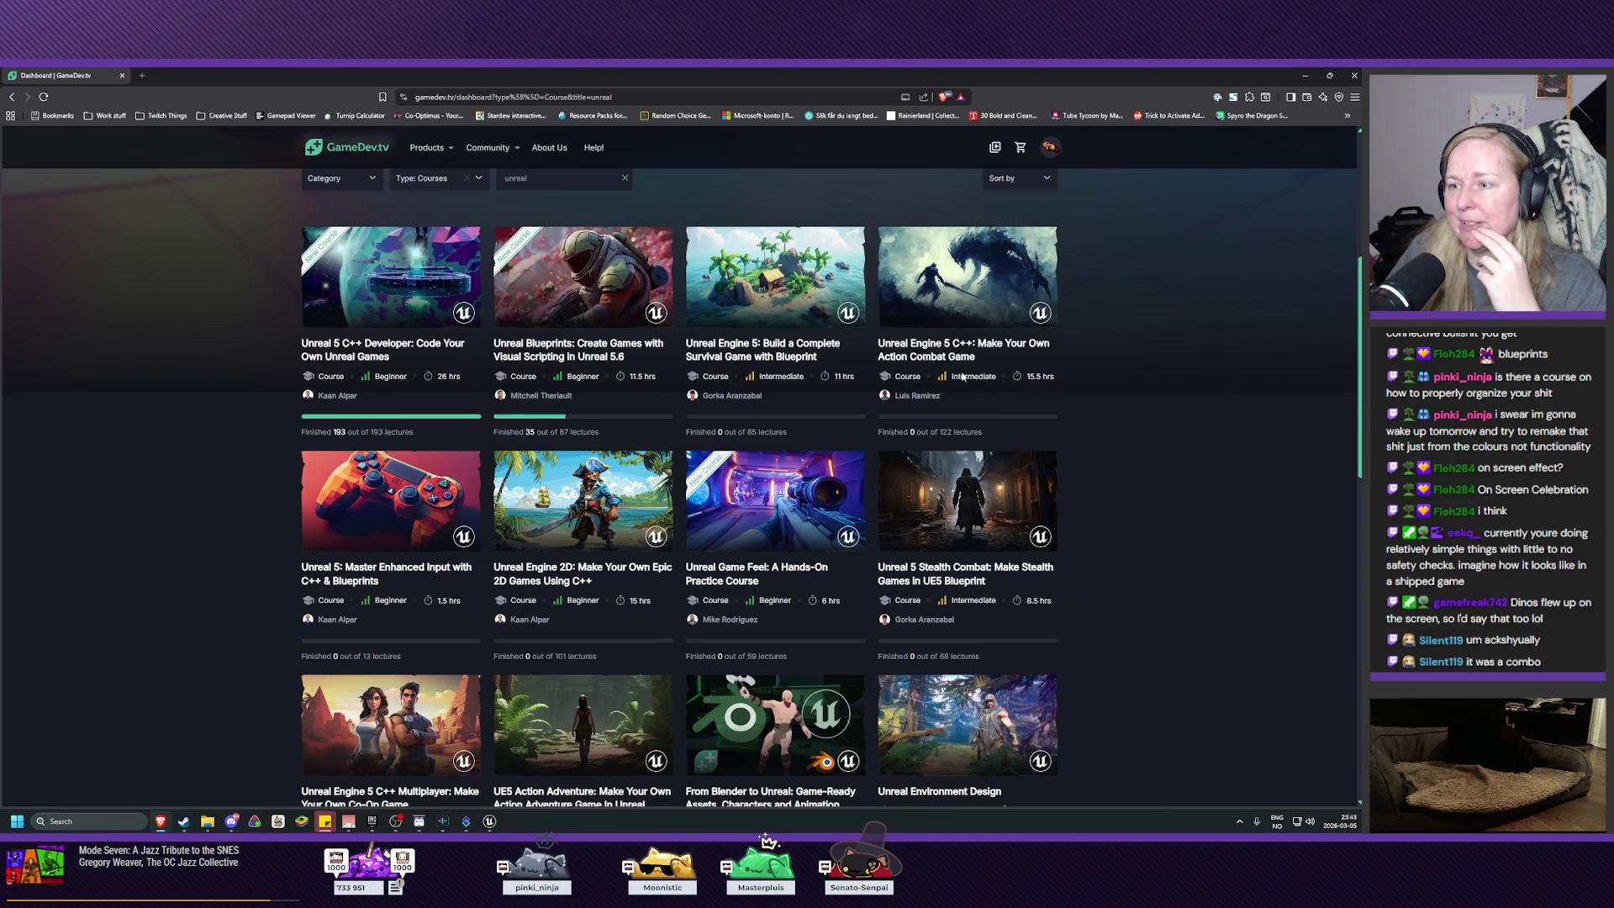
scroll(1026, 406, down, 1)
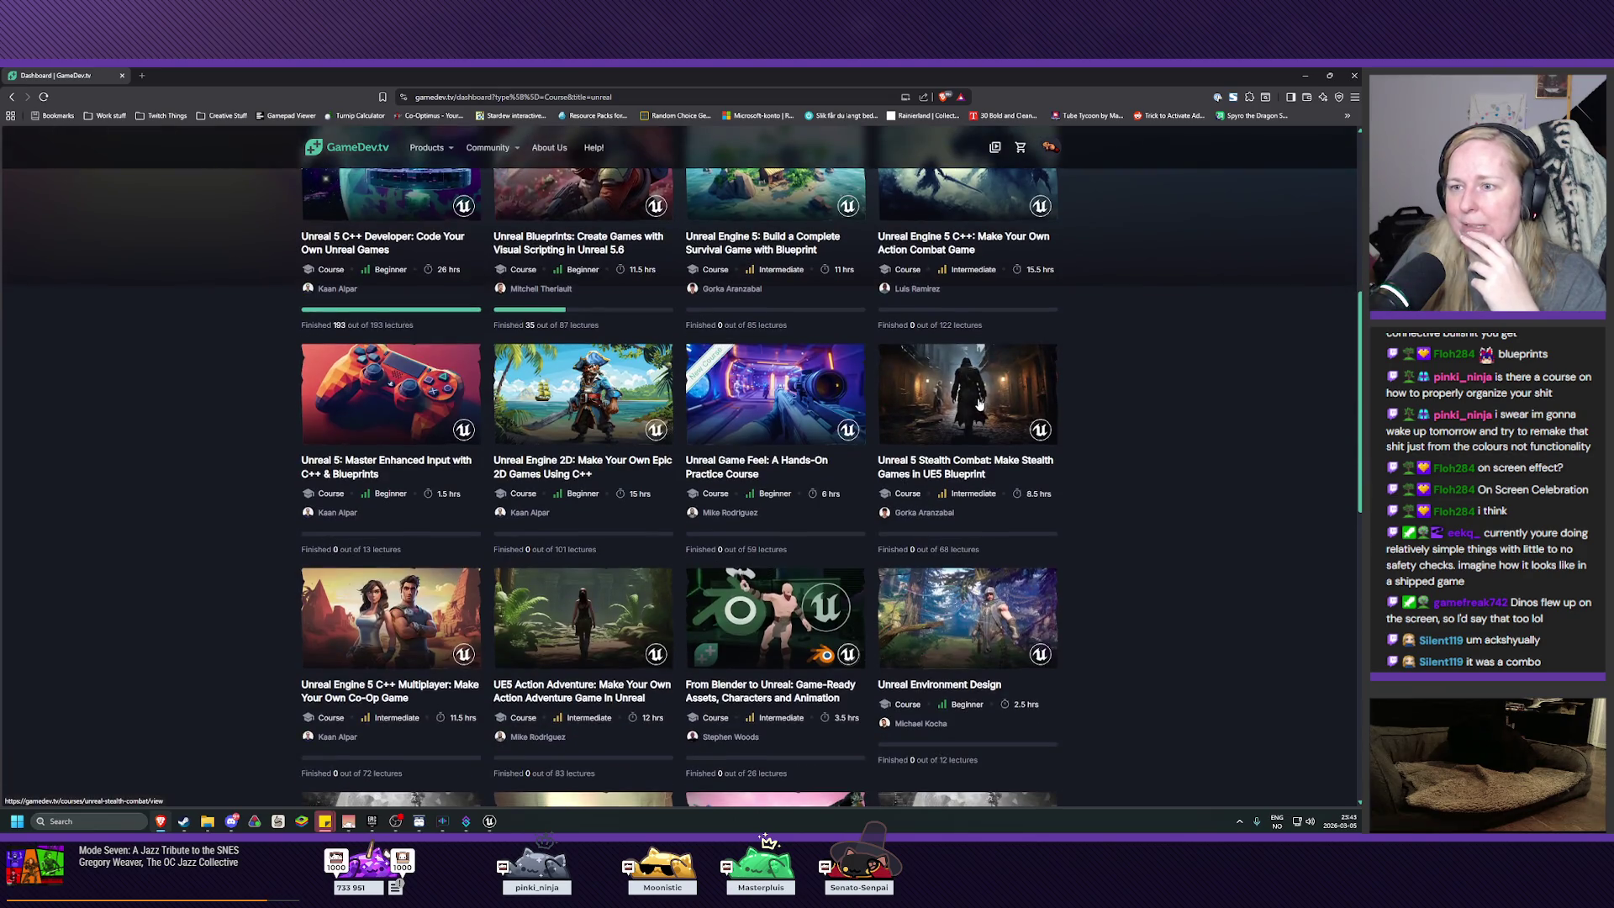
scroll(547, 468, down, 1)
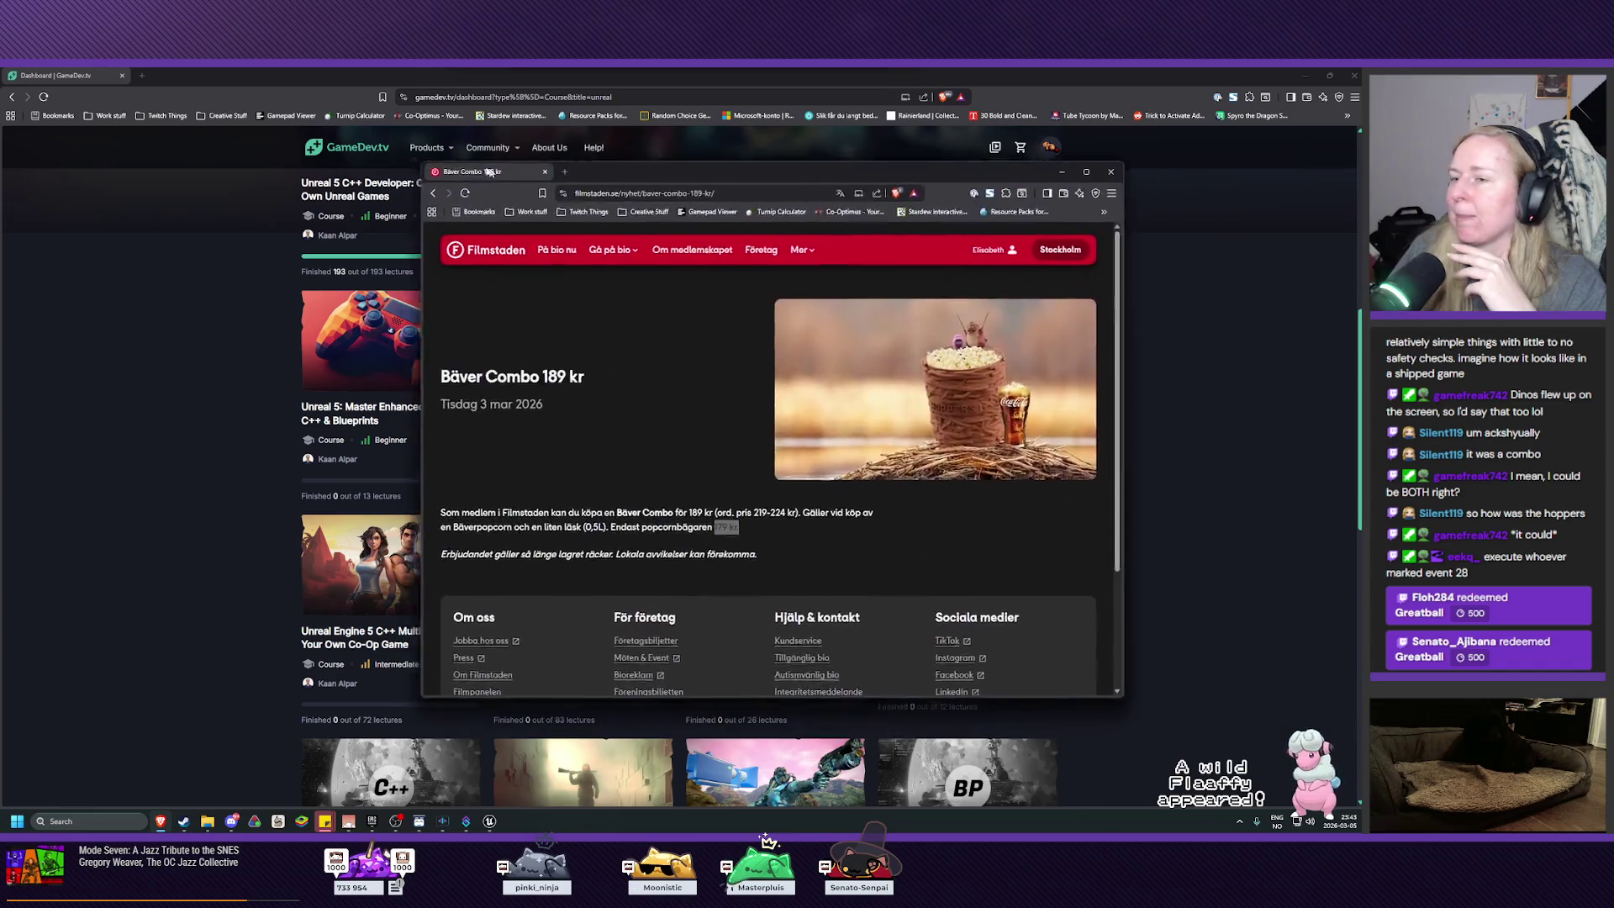
mouse_move(498, 162)
mouse_down()
mouse_move(324, 177)
mouse_move(319, 197)
mouse_move(1605, 210)
mouse_up()
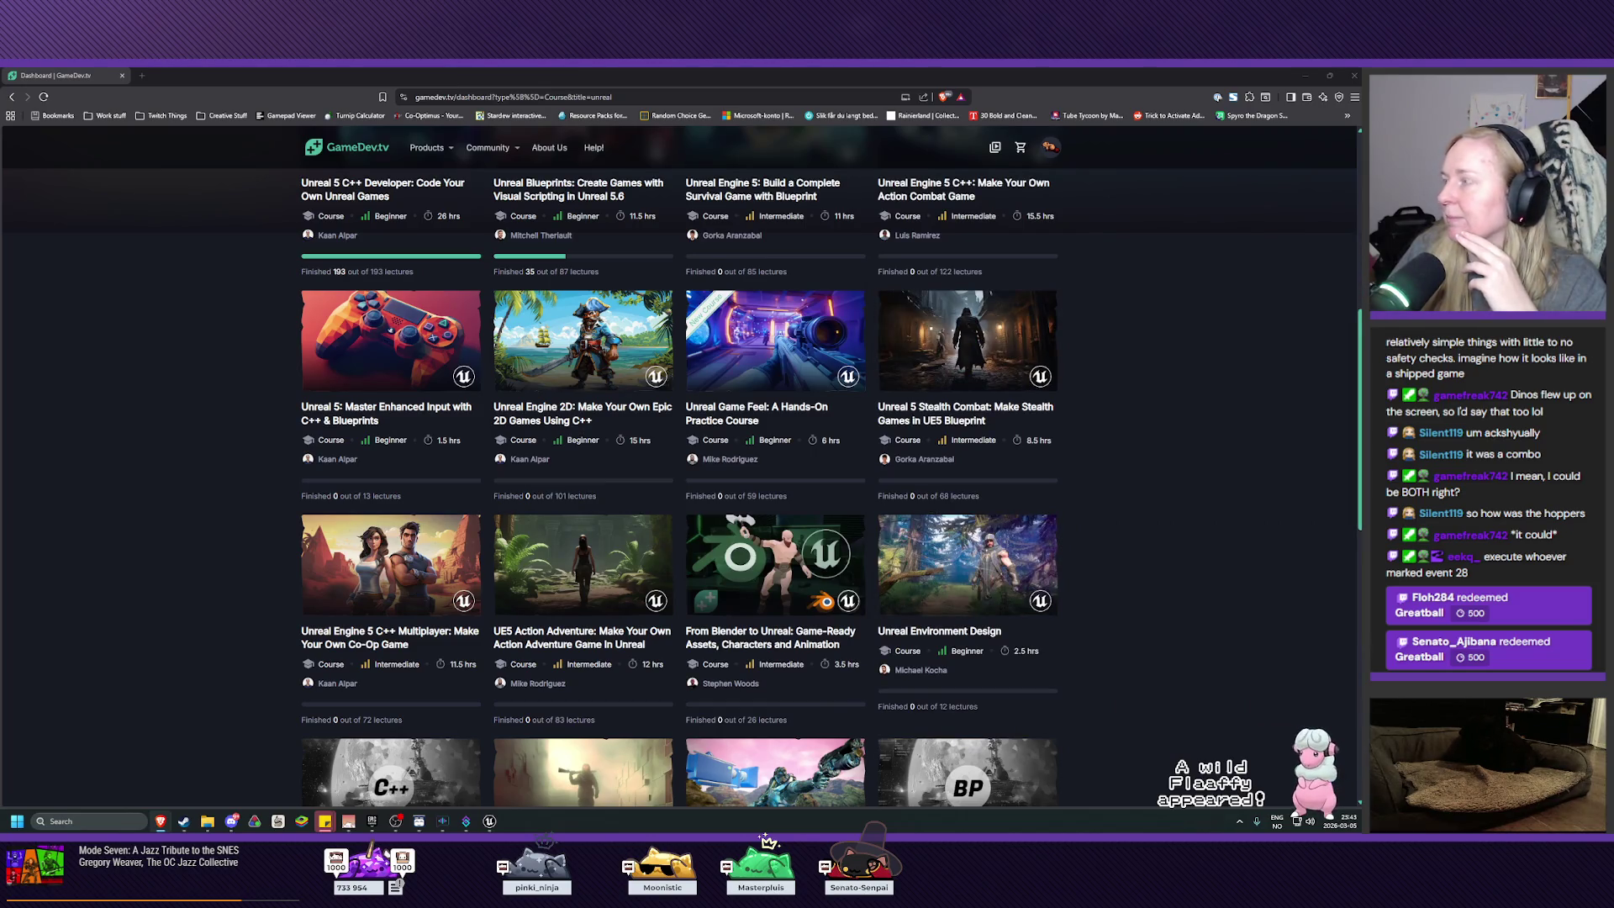
scroll(137, 479, down, 2)
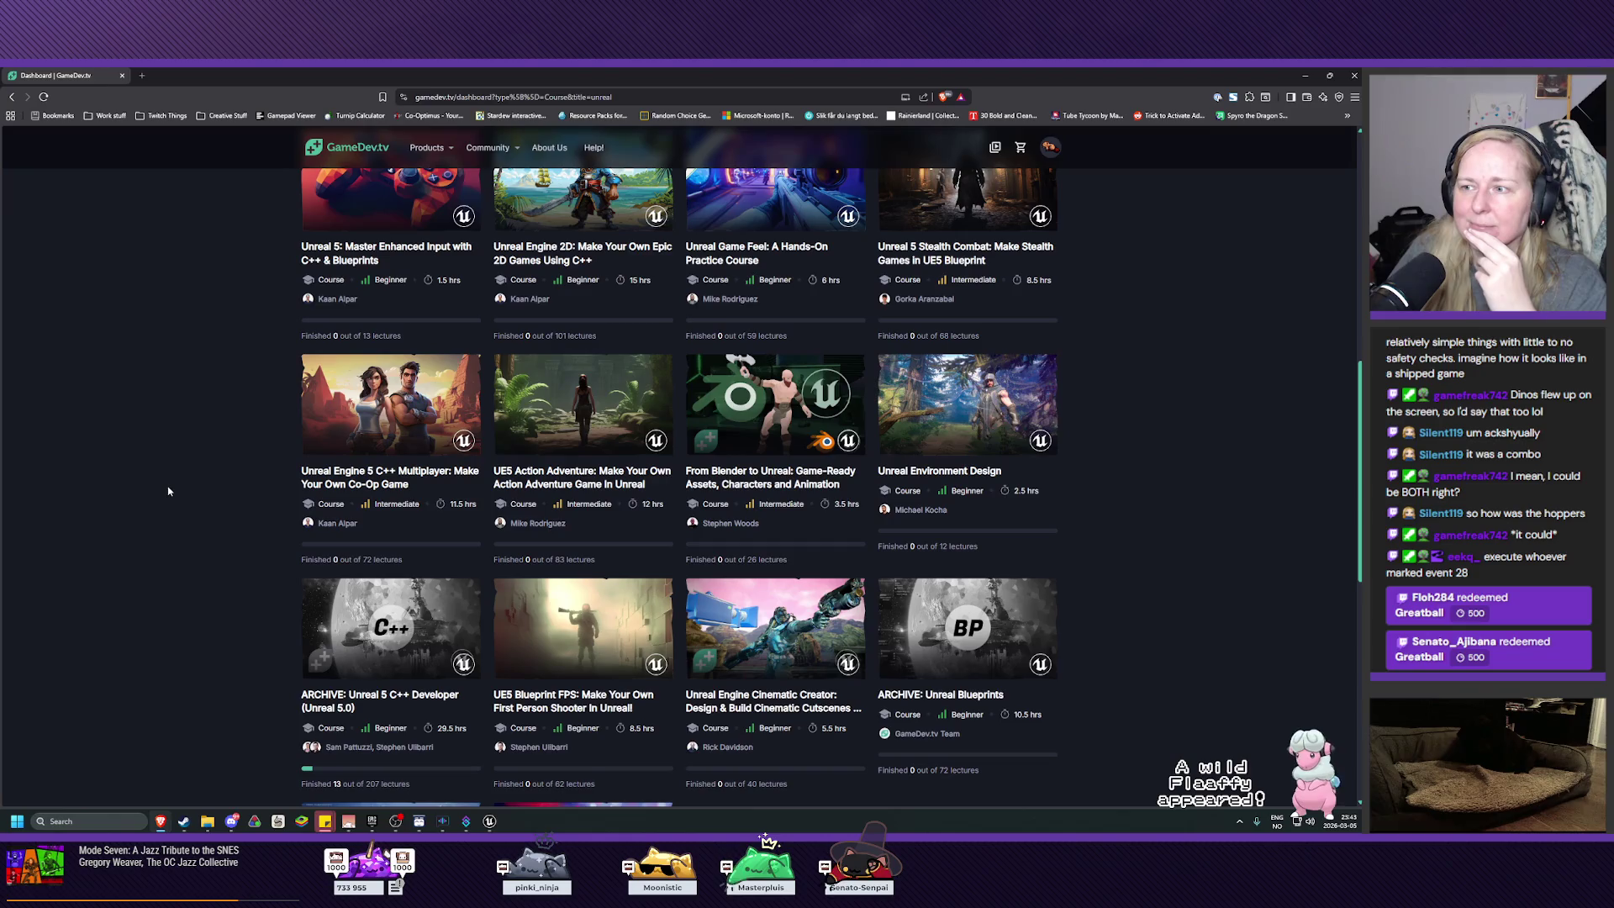
scroll(168, 492, down, 2)
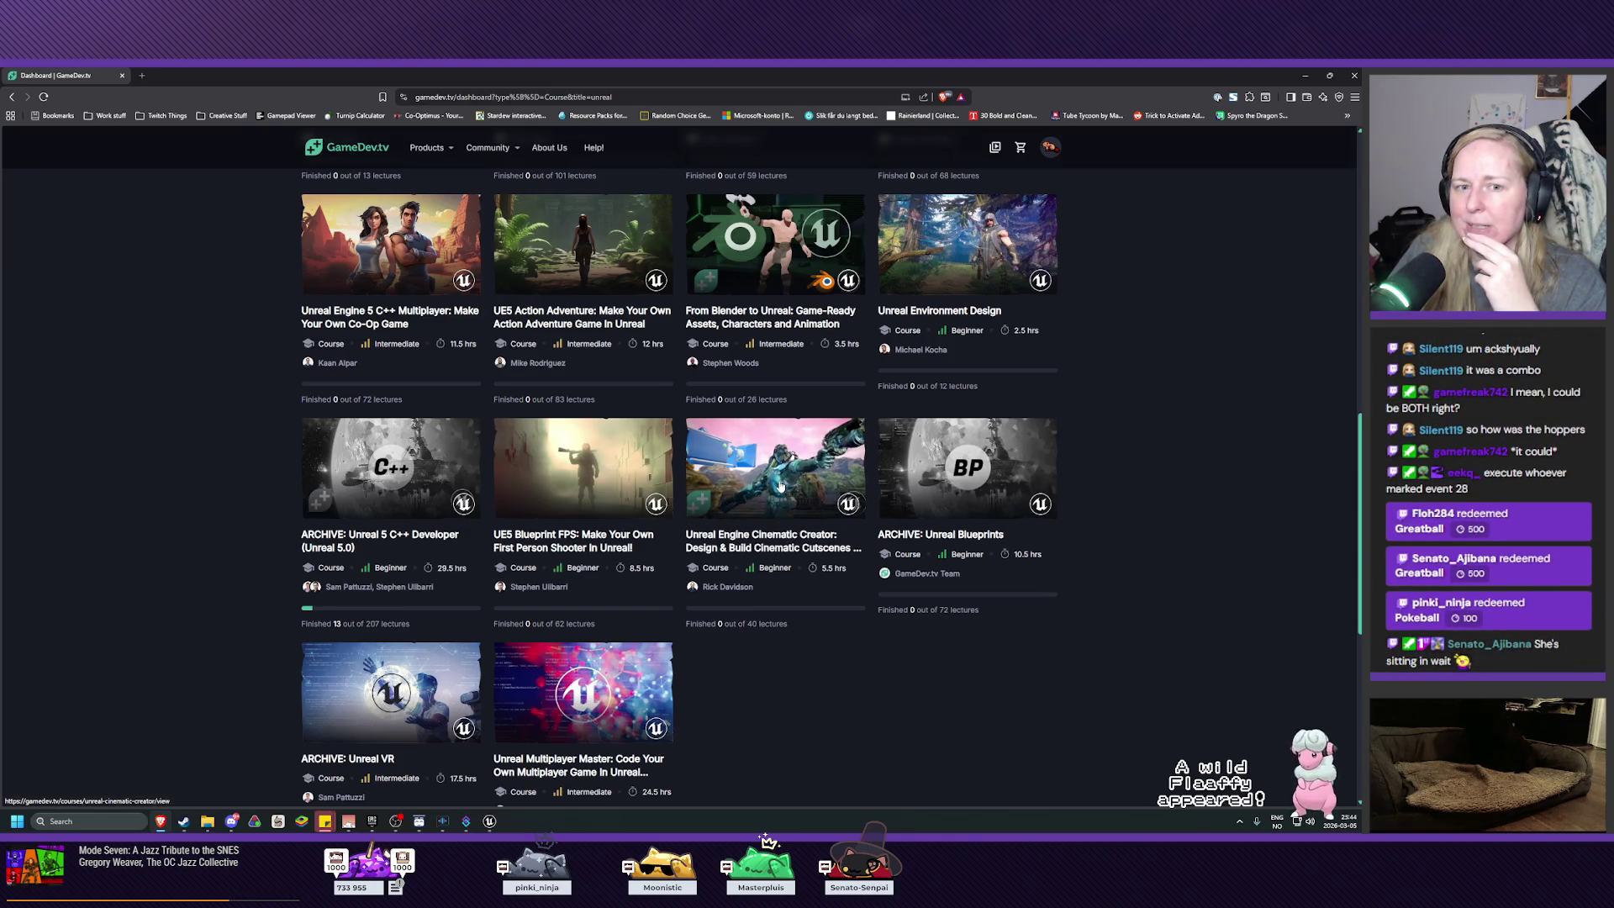
scroll(754, 488, up, 7)
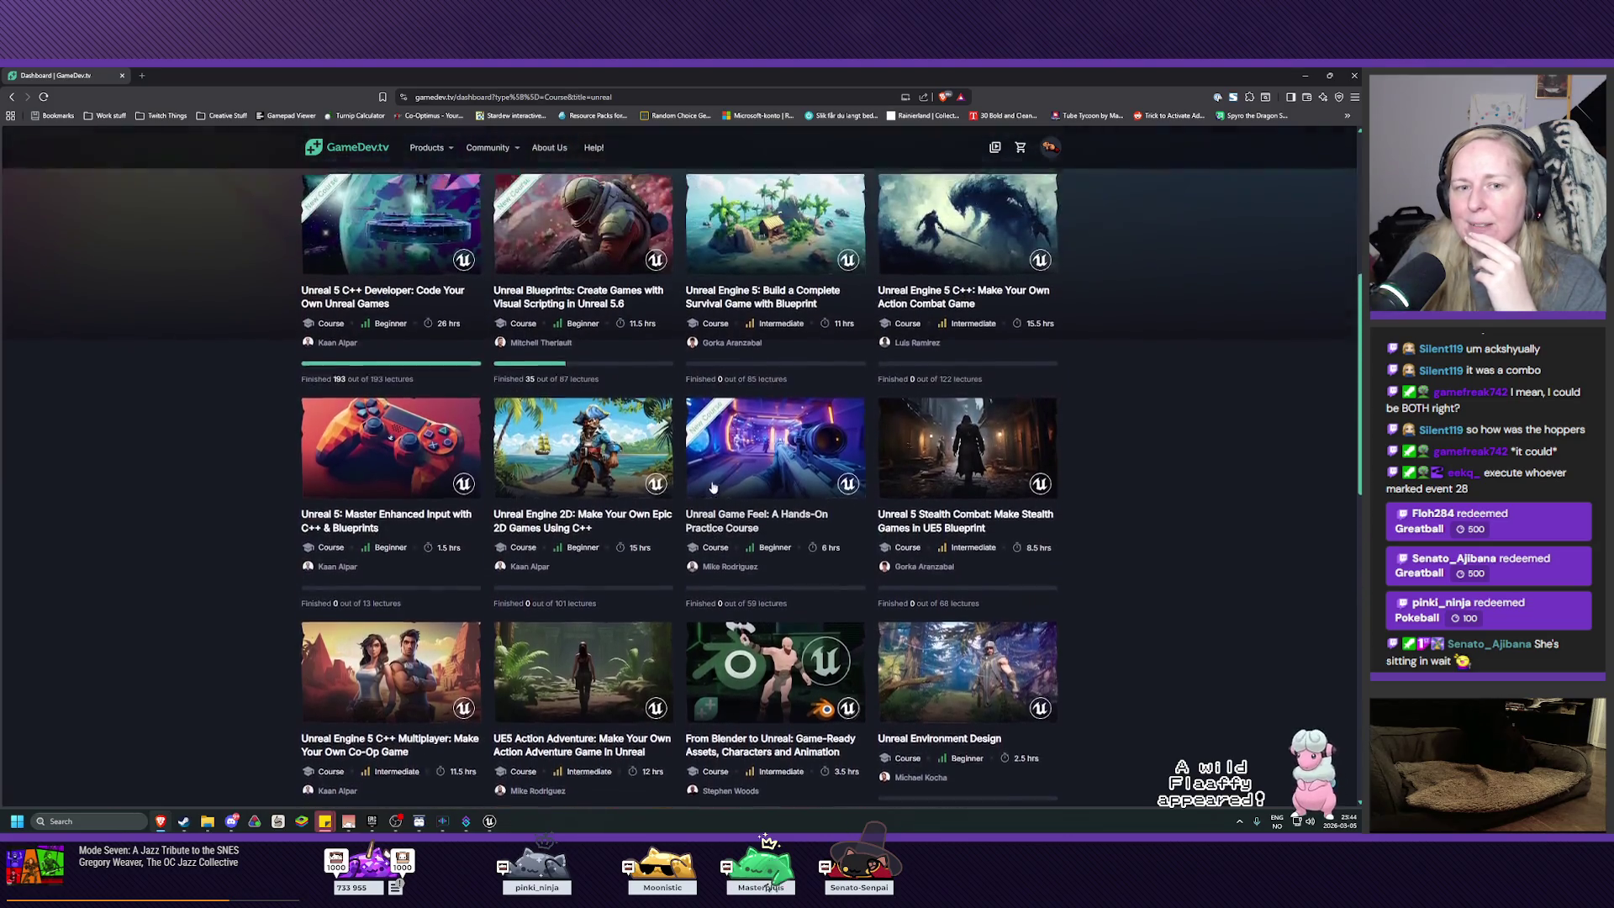
scroll(650, 480, up, 3)
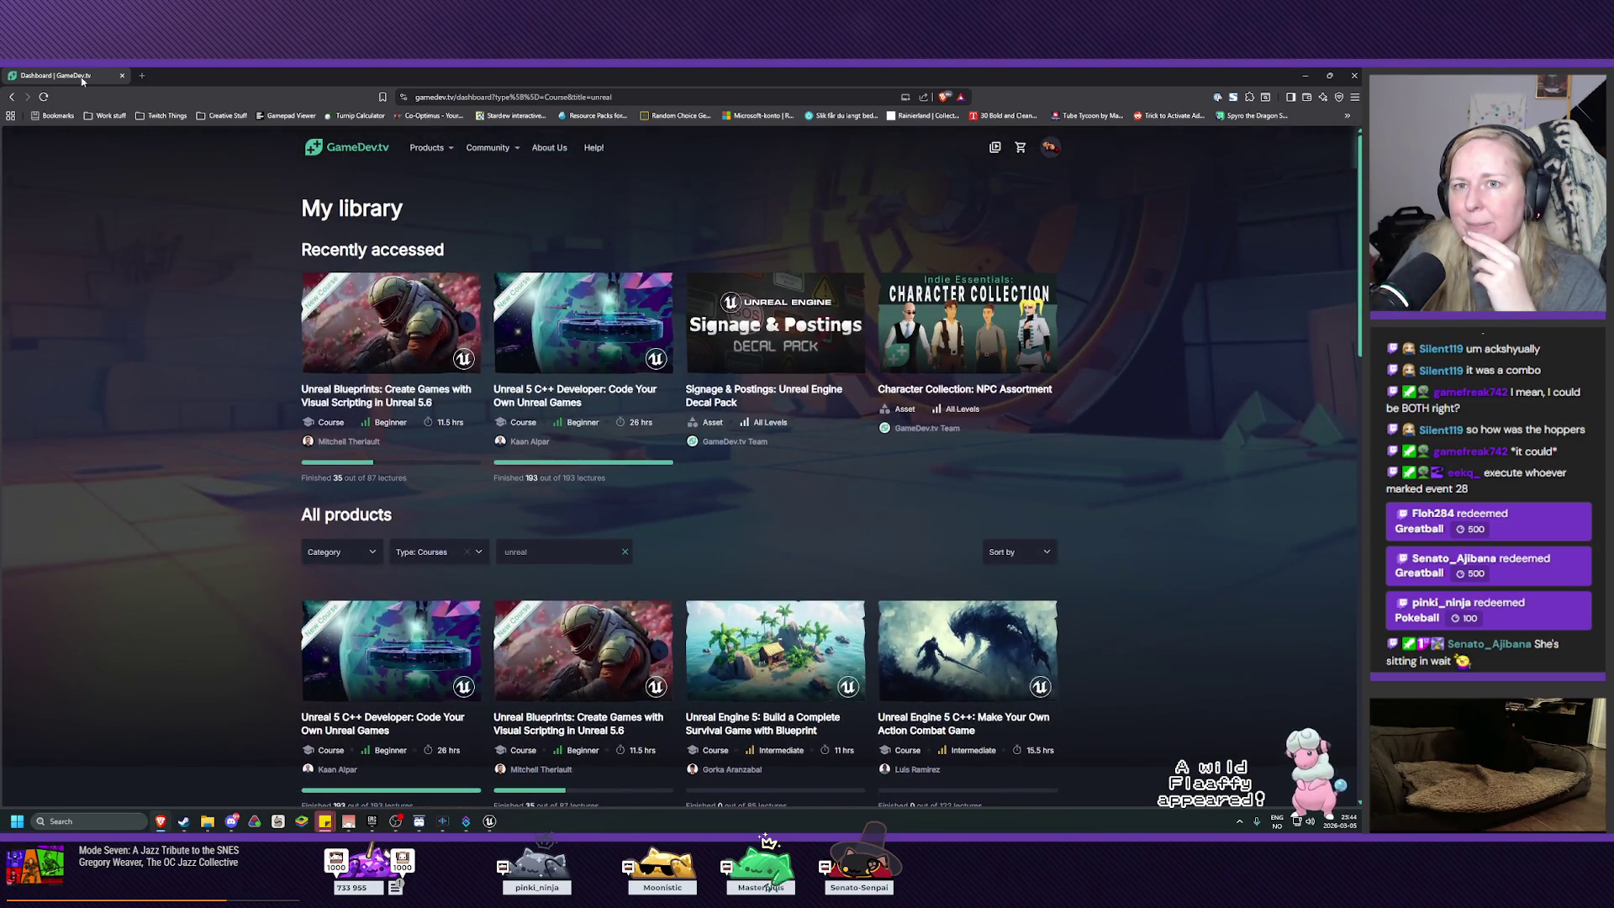
key(alt+Tab)
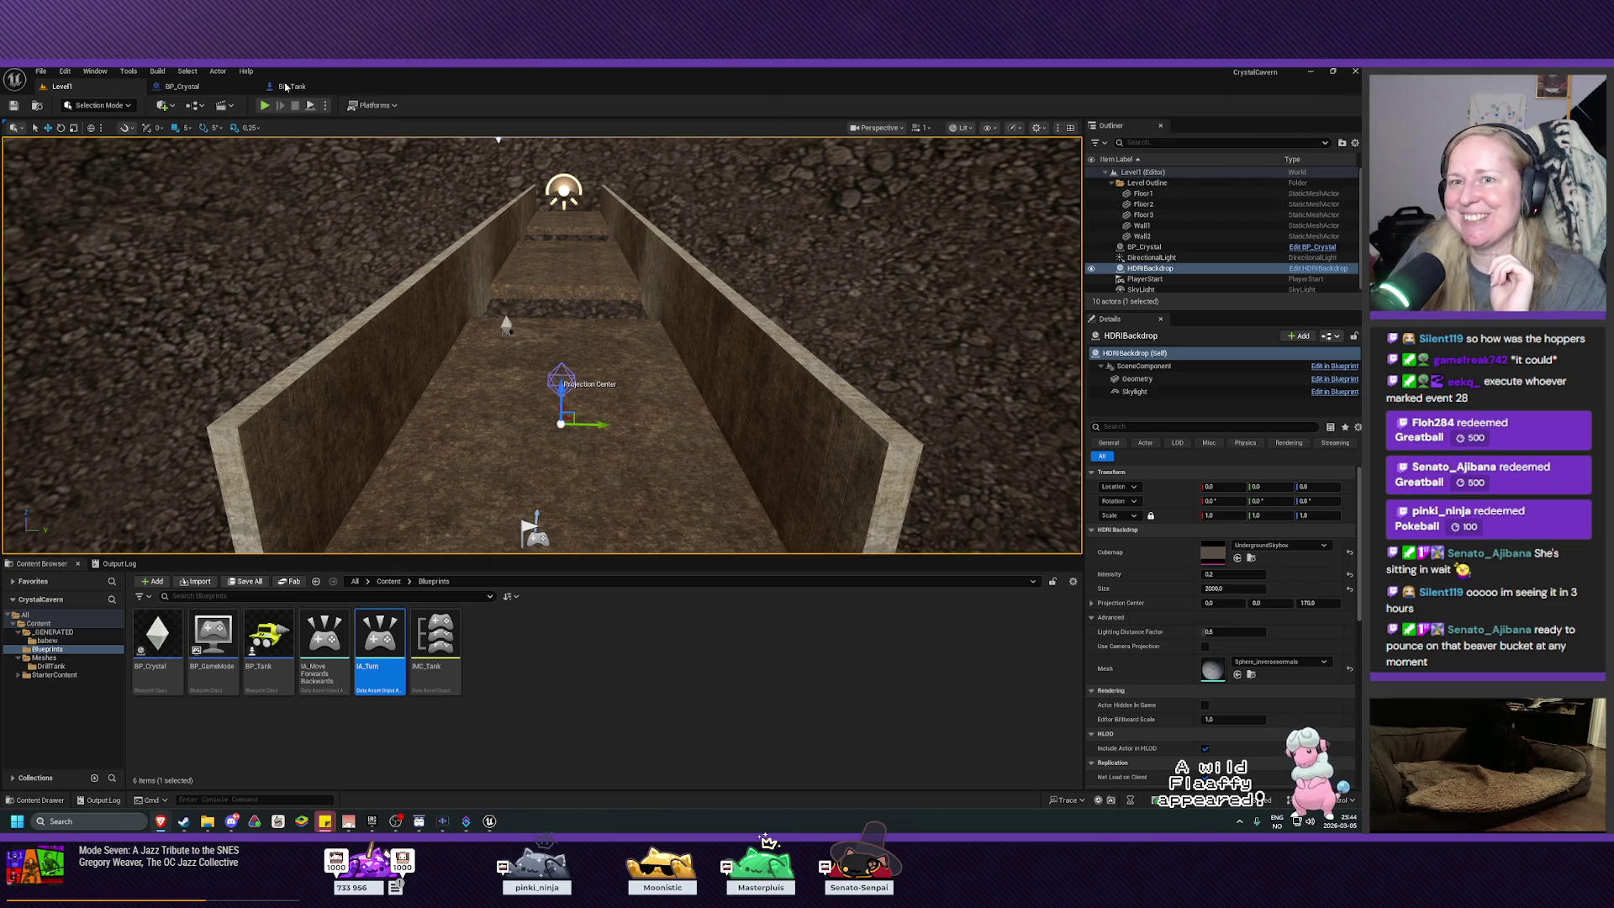
Step: Close the Unreal Editor window
click(1353, 74)
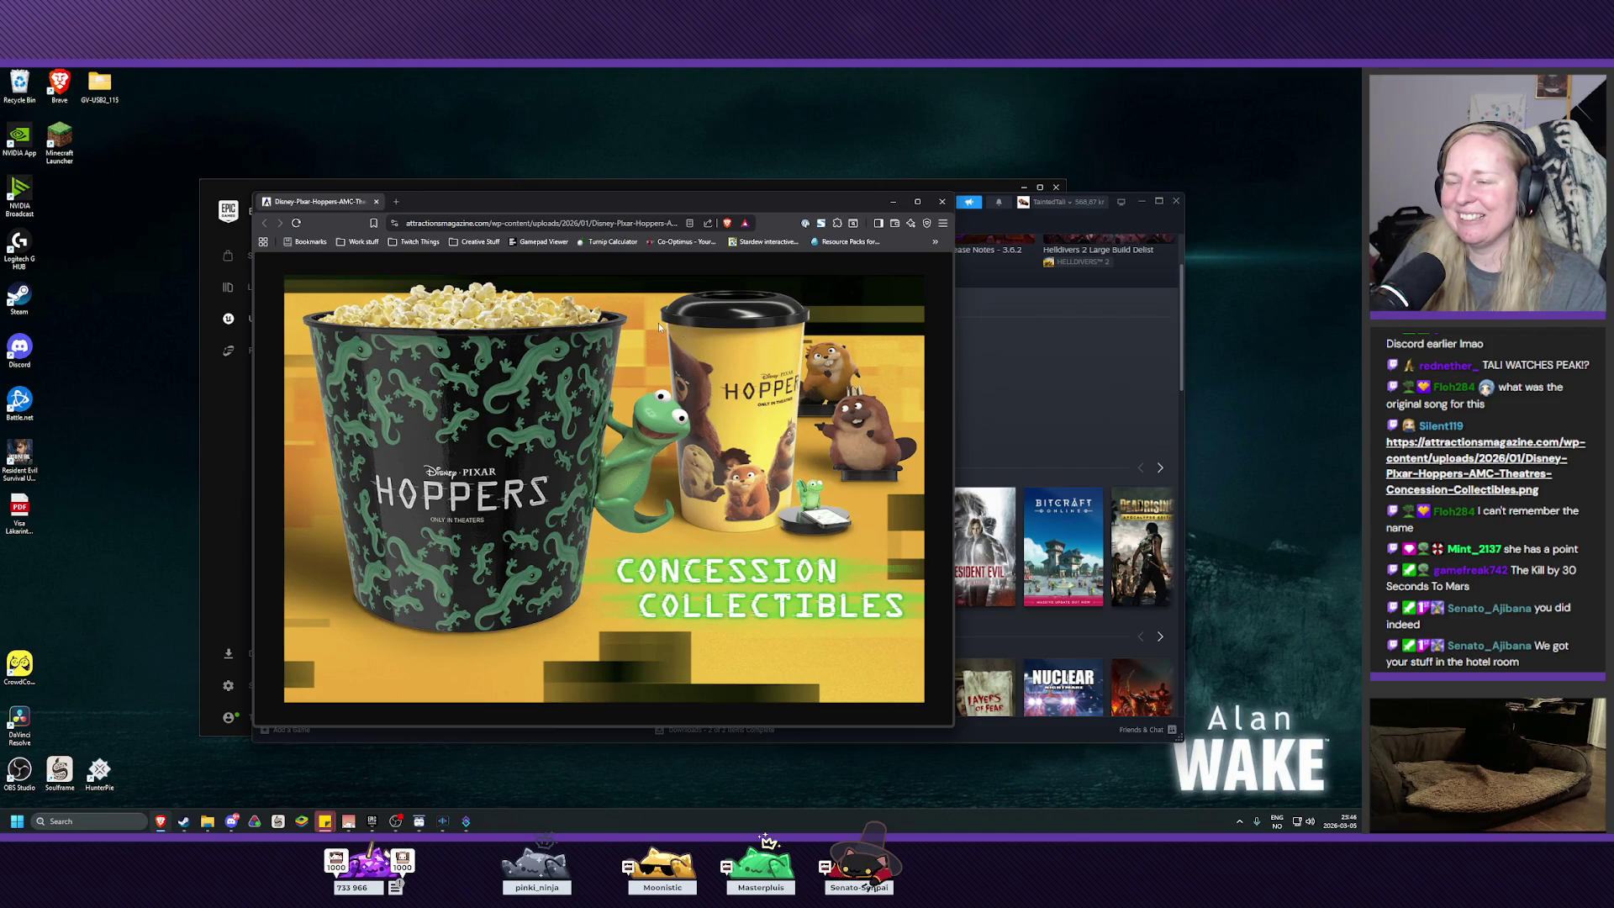
Step: Move the Hoppers image window to the left and dismiss the Filmstaden offer window
drag(511, 206, 386, 182)
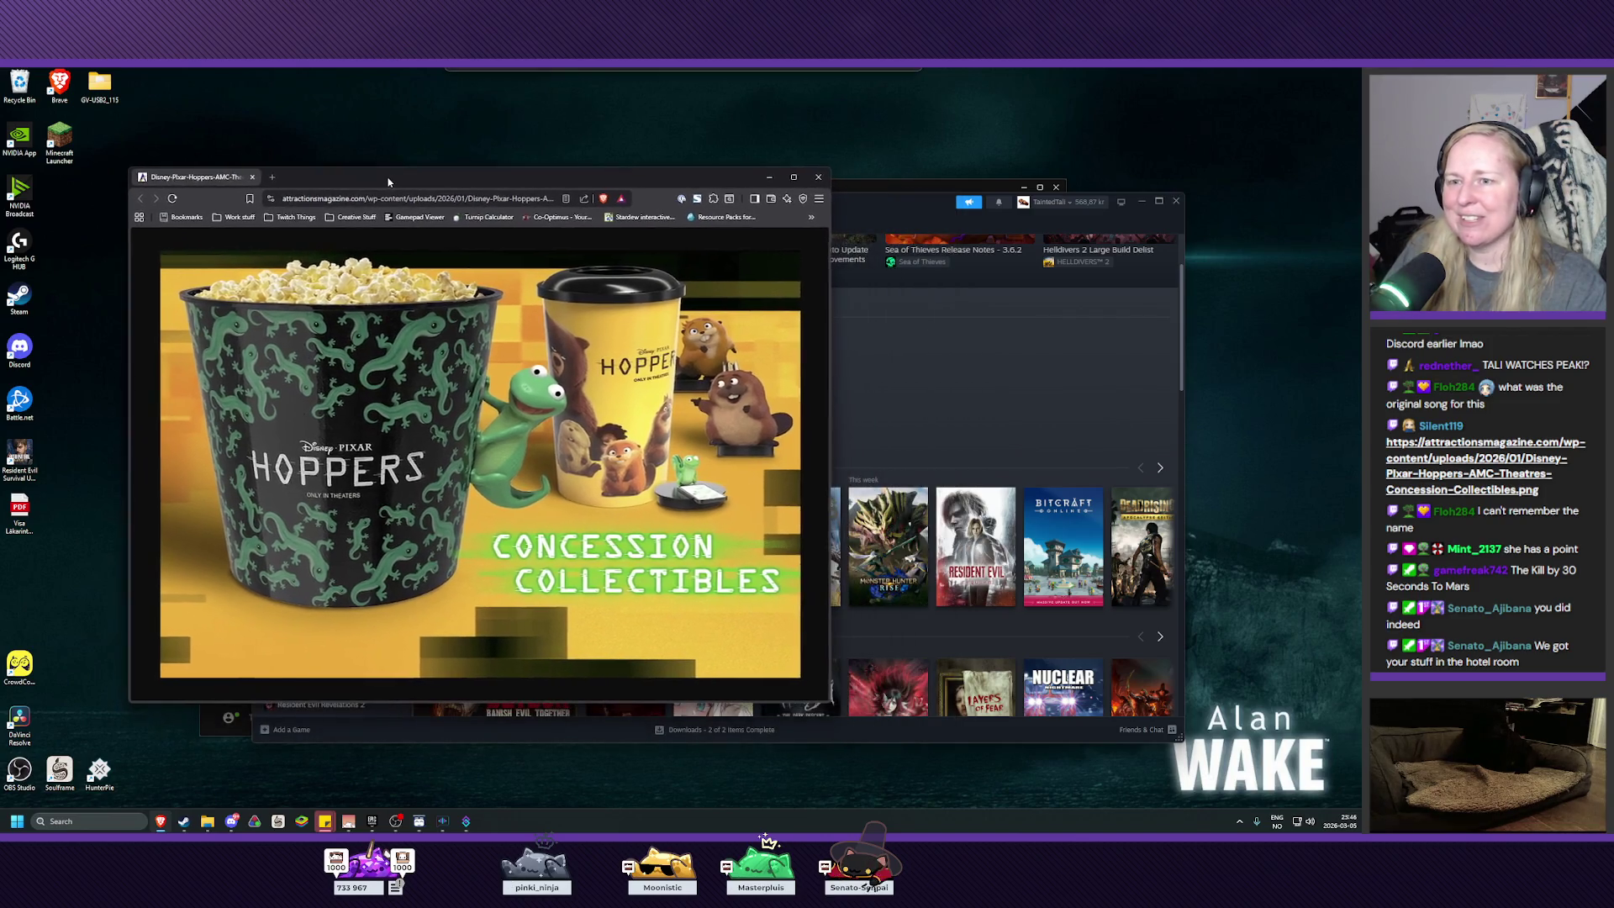
mouse_move(1353, 362)
mouse_down()
mouse_move(706, 359)
mouse_move(1022, 262)
mouse_move(1065, 203)
mouse_move(1114, 215)
mouse_move(1096, 208)
mouse_up()
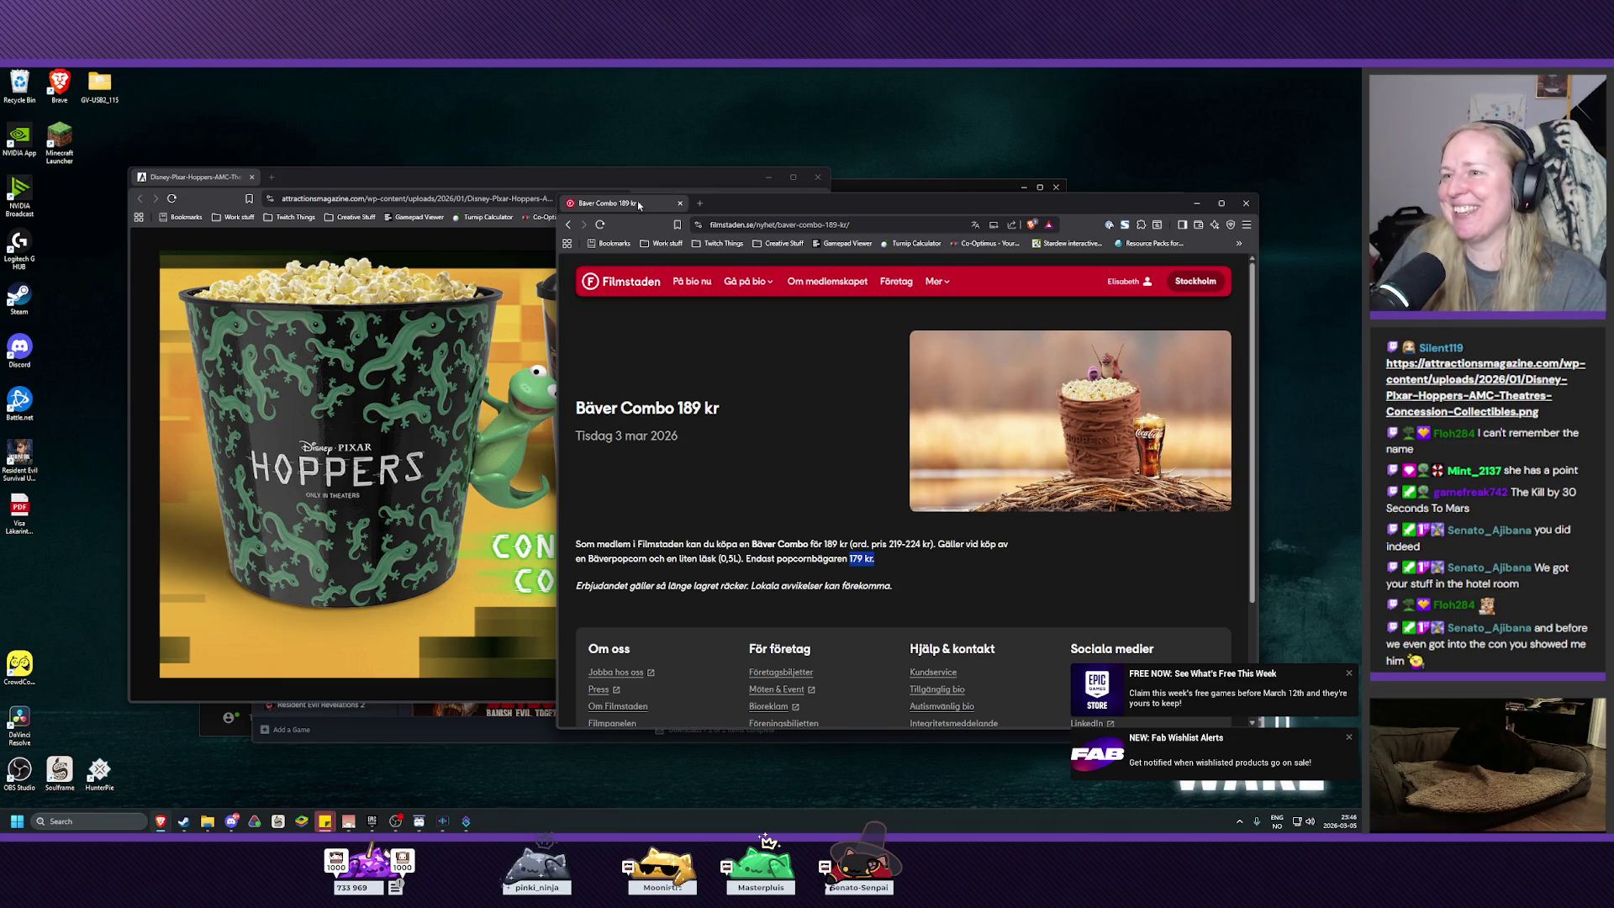
click(1246, 203)
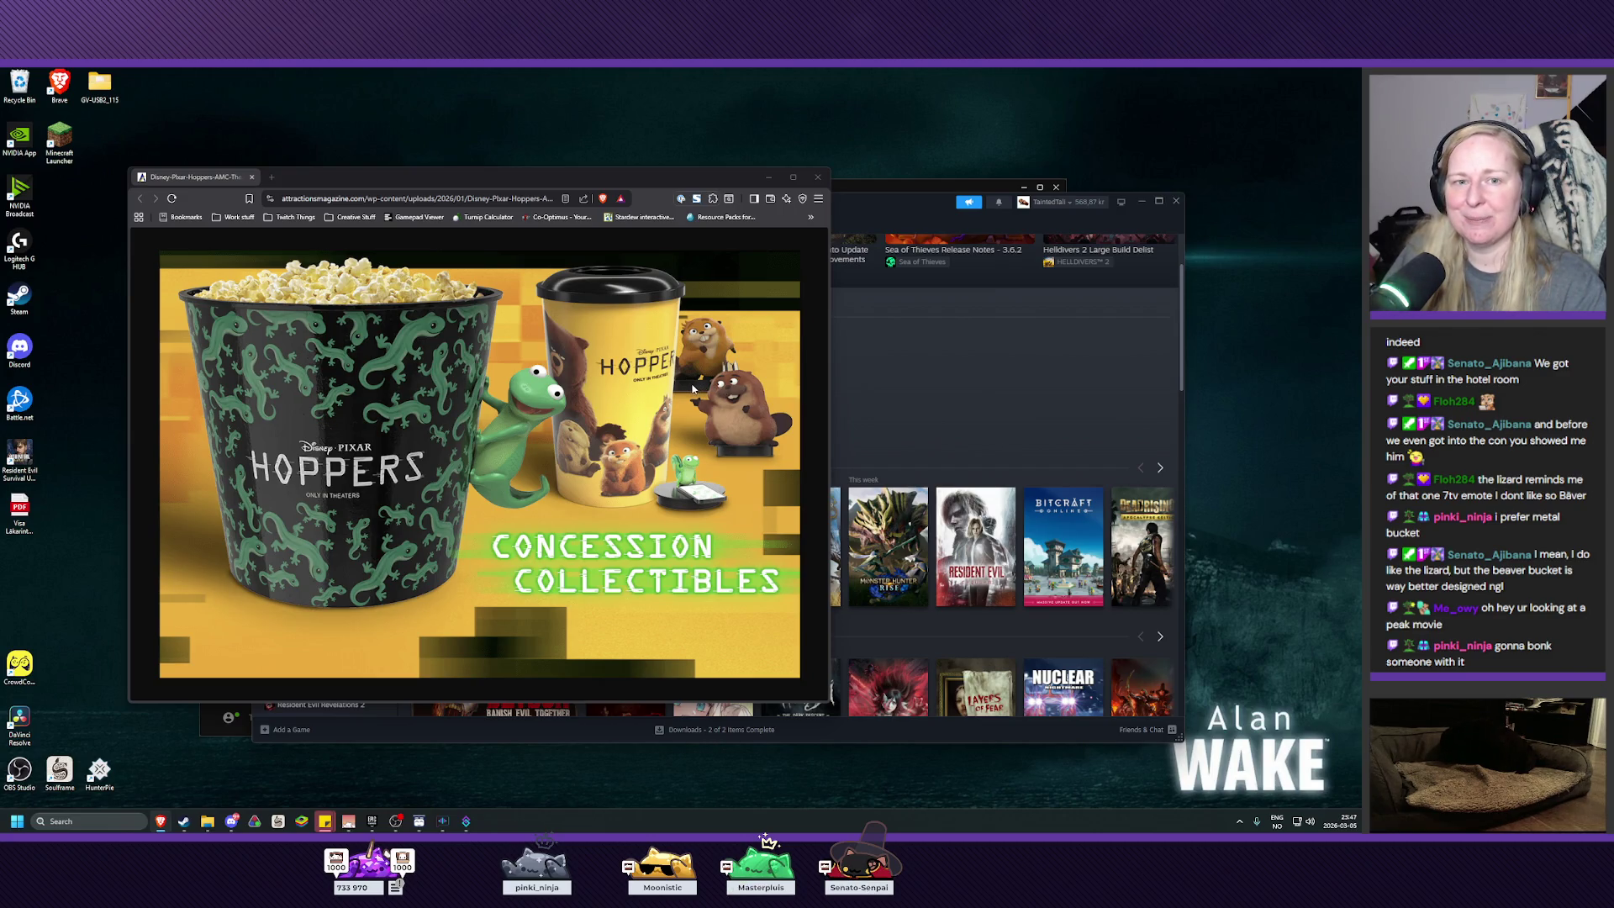
Step: Close the Brave window to return to the Steam library
click(817, 177)
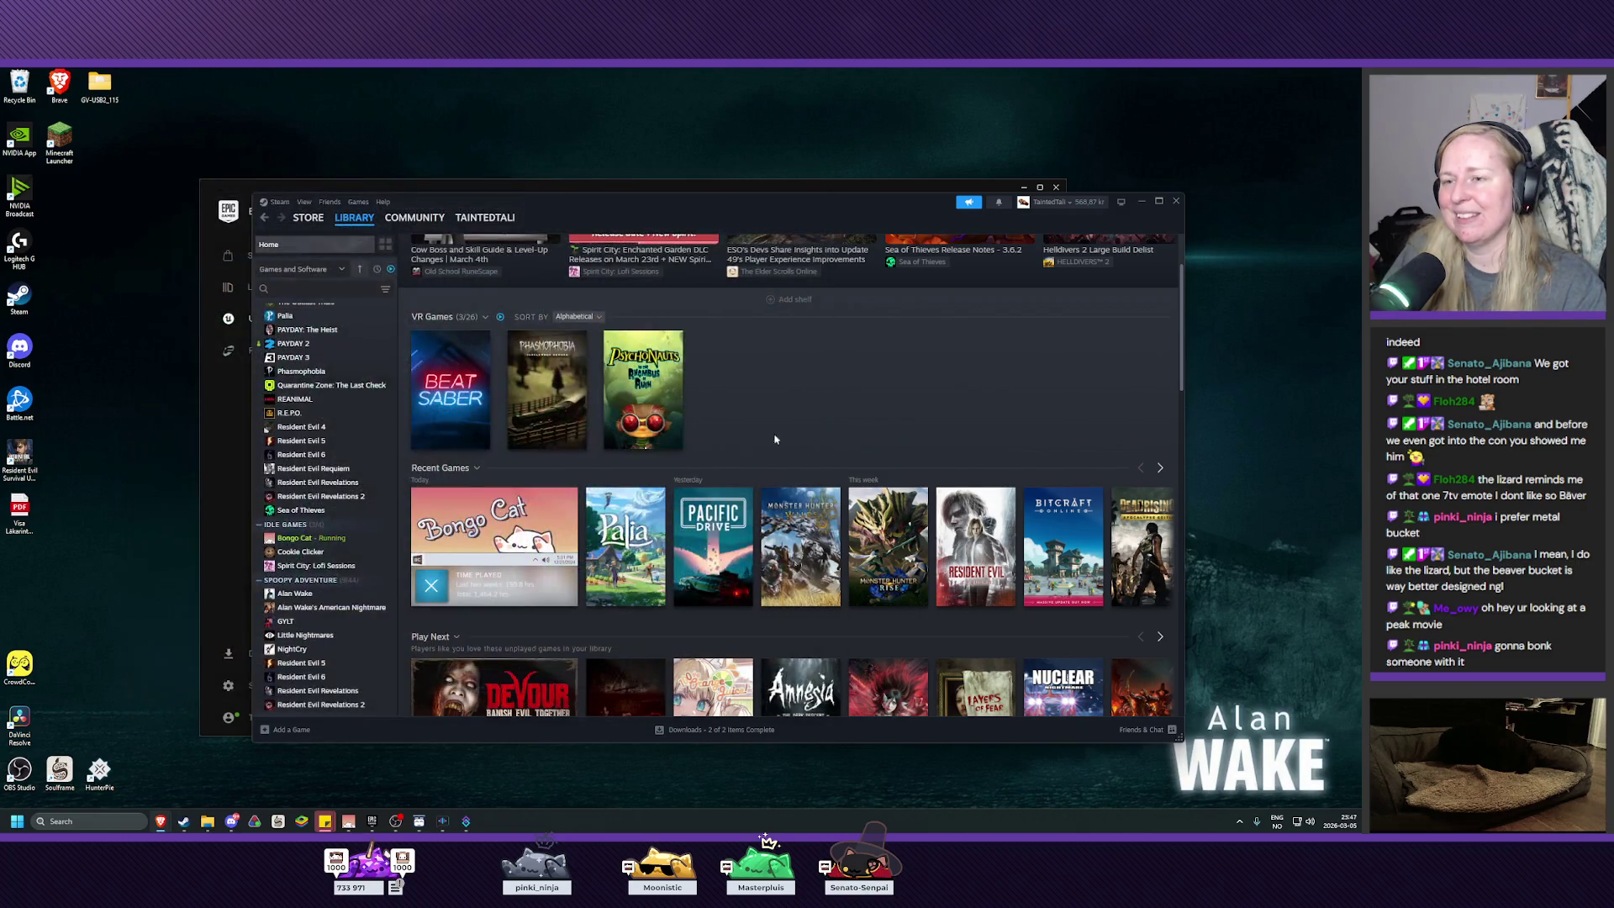